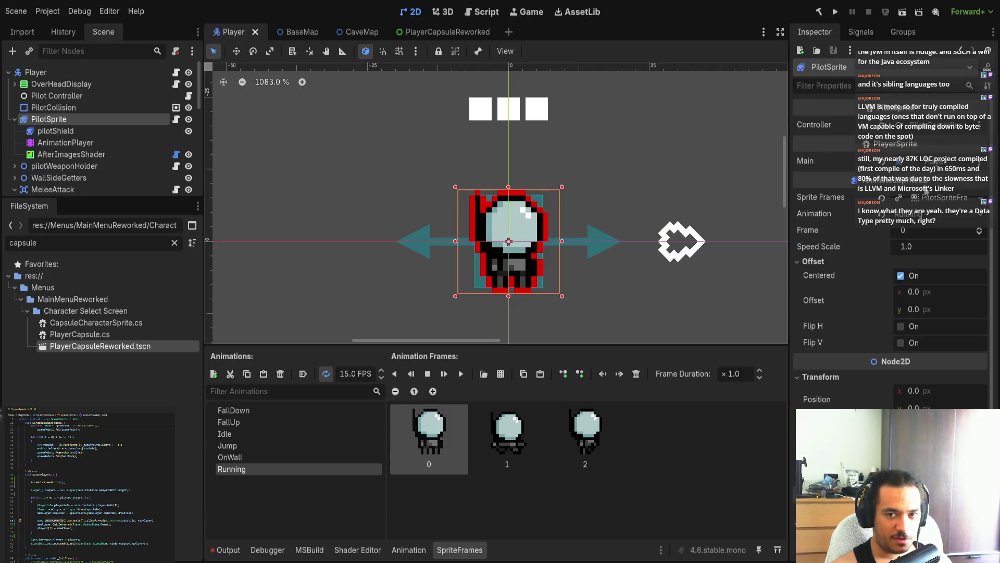
- Read the PilotSprite's SpriteFrames resource path, then show the PlayerCapsuleReworked scene
click(935, 201)
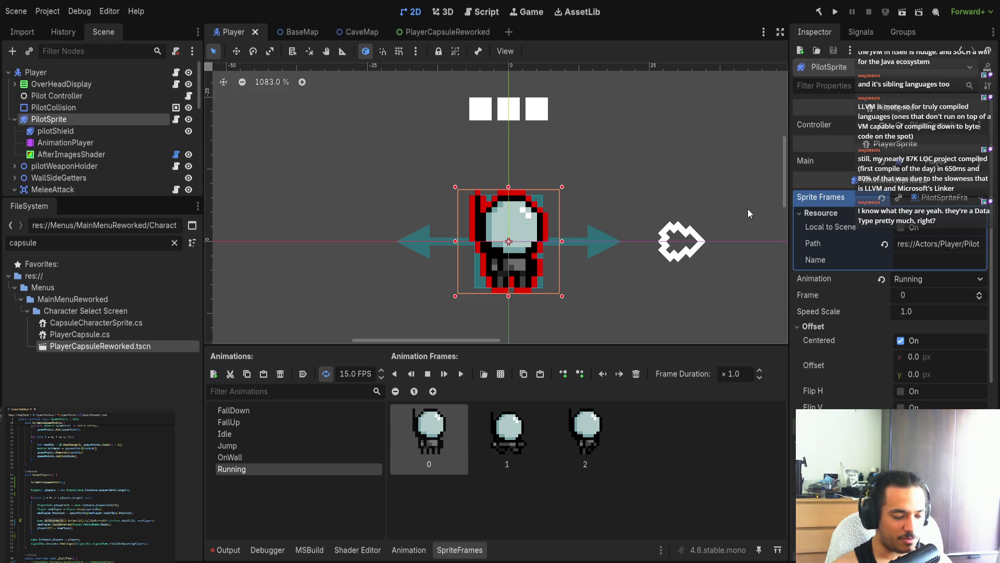
click(447, 31)
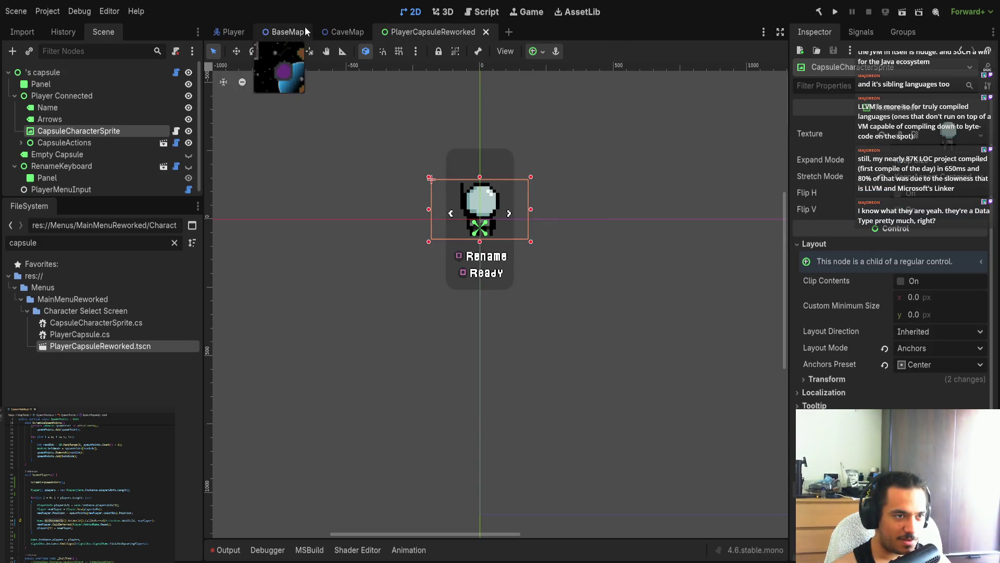
- Settle on the BaseMap scene after flipping to Player, and enlarge the node tree to show all nodes
click(299, 31)
click(233, 31)
click(288, 31)
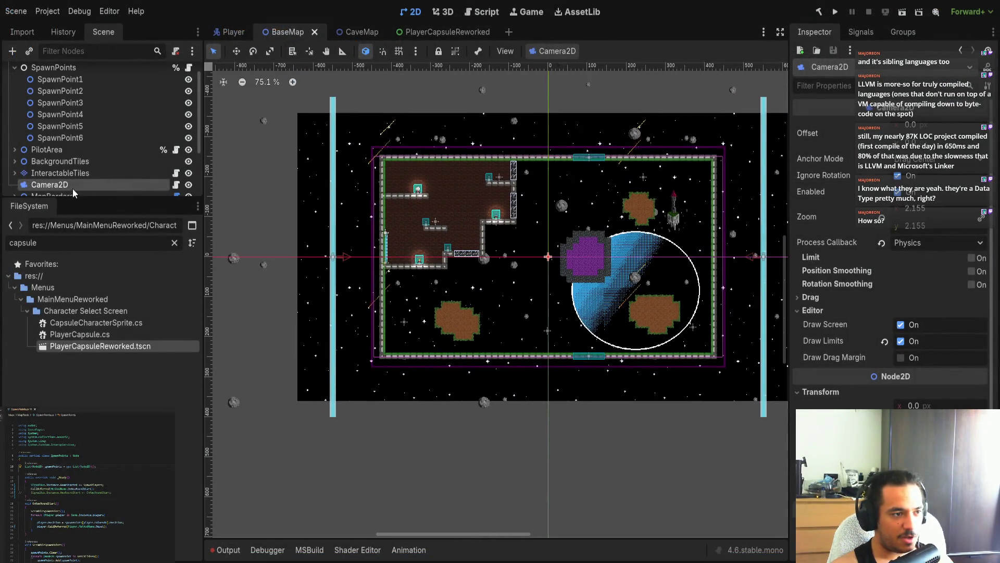
drag(73, 200, 72, 384)
- Select SpawnPoint1–6 to see them on the map, then reselect the SpawnPoints parent node
click(59, 86)
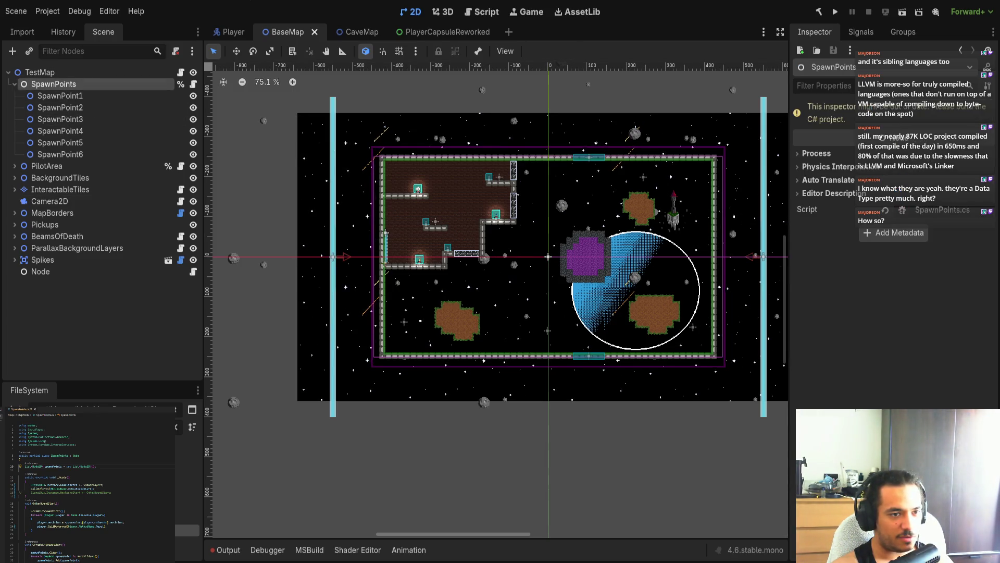
click(58, 96)
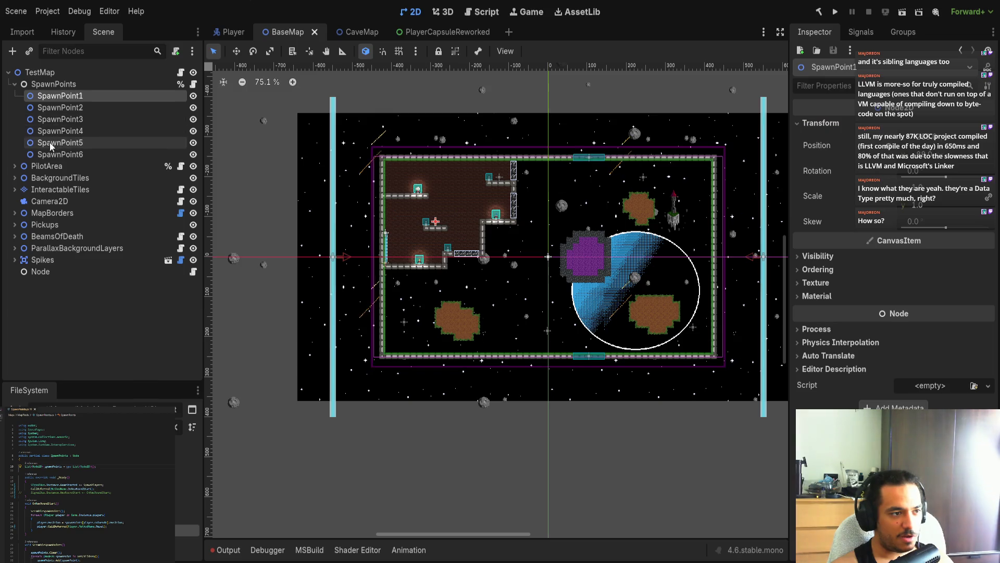
shift+click(58, 154)
scroll(454, 252, up, 2)
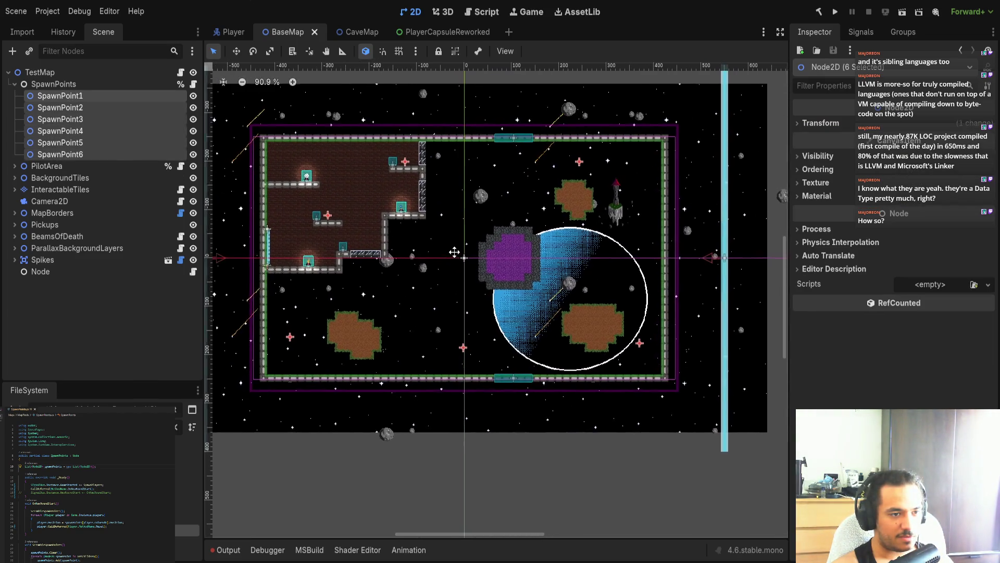
click(104, 86)
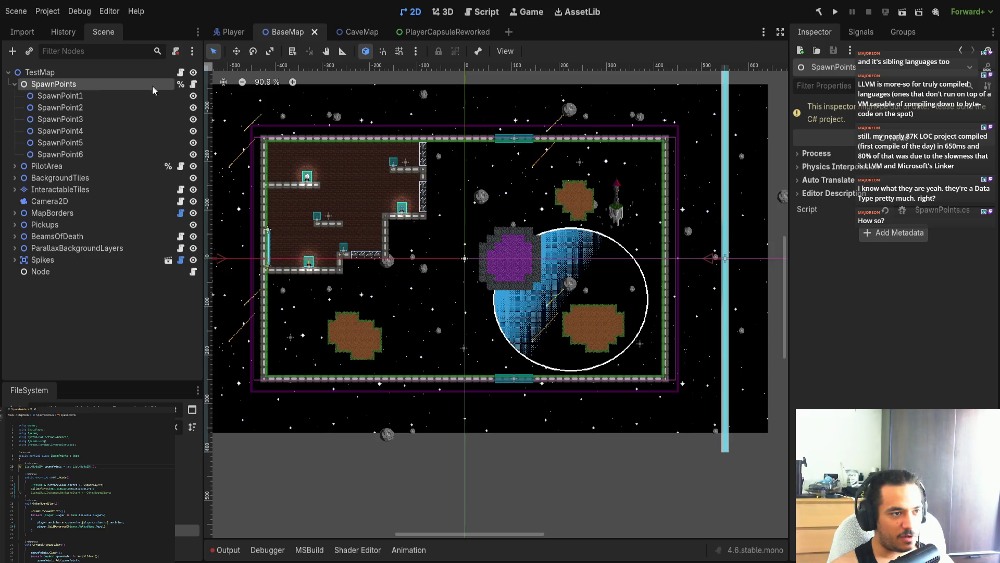
- Inspect Game.Instance.playersInfo.Length and the new player array allocation in SpawnPoints.cs
scroll(83, 502, down, 5)
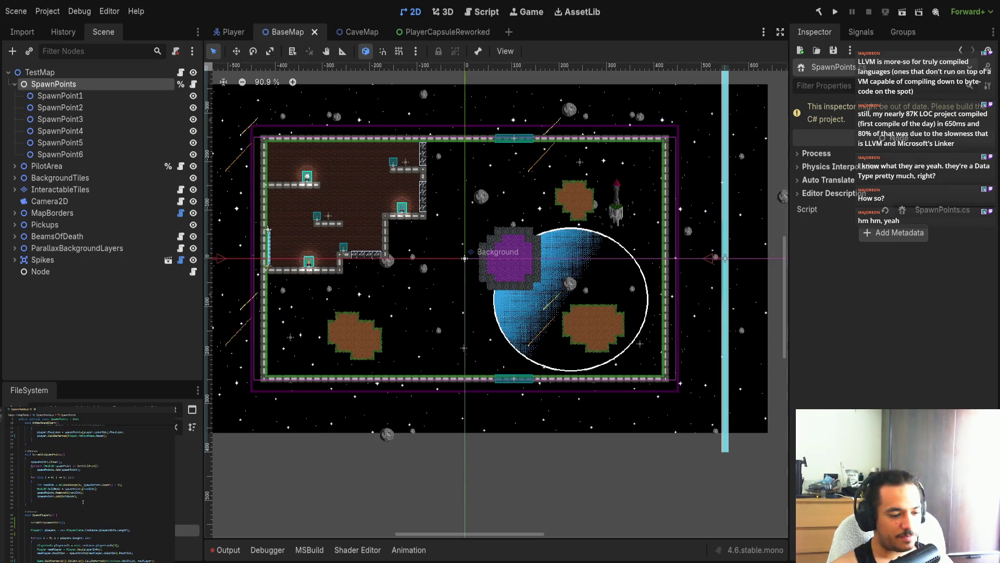
scroll(83, 502, down, 3)
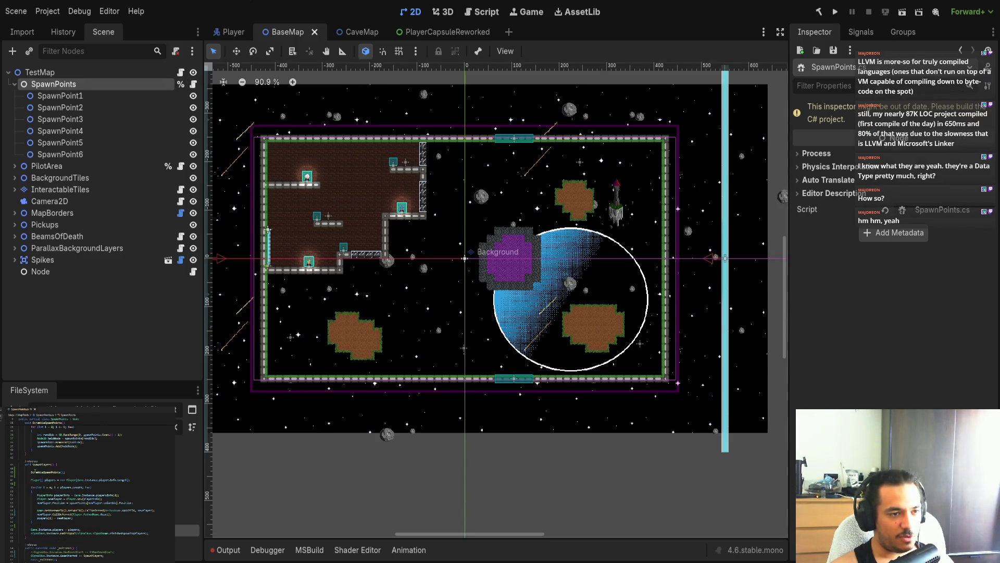
drag(76, 479, 128, 480)
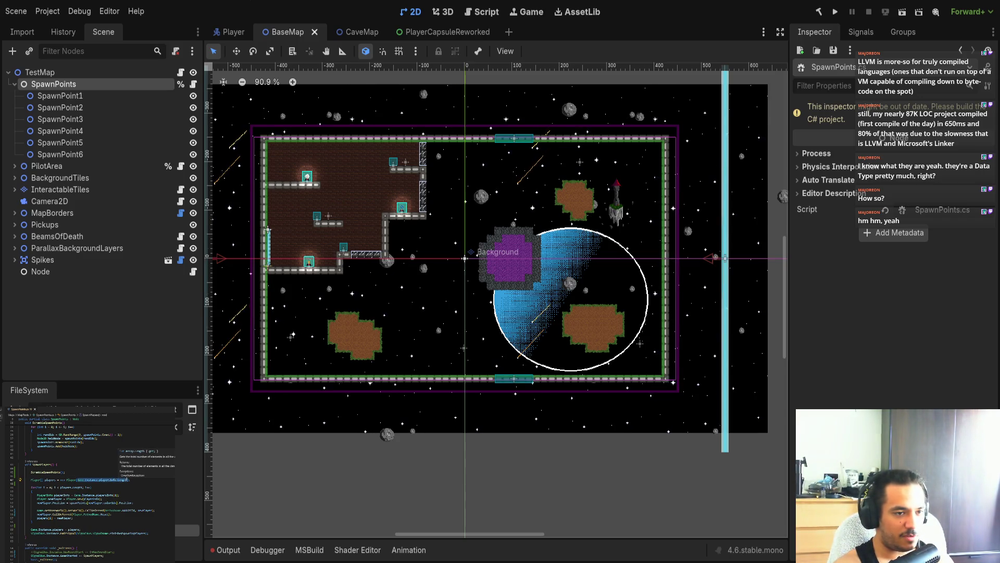
click(54, 480)
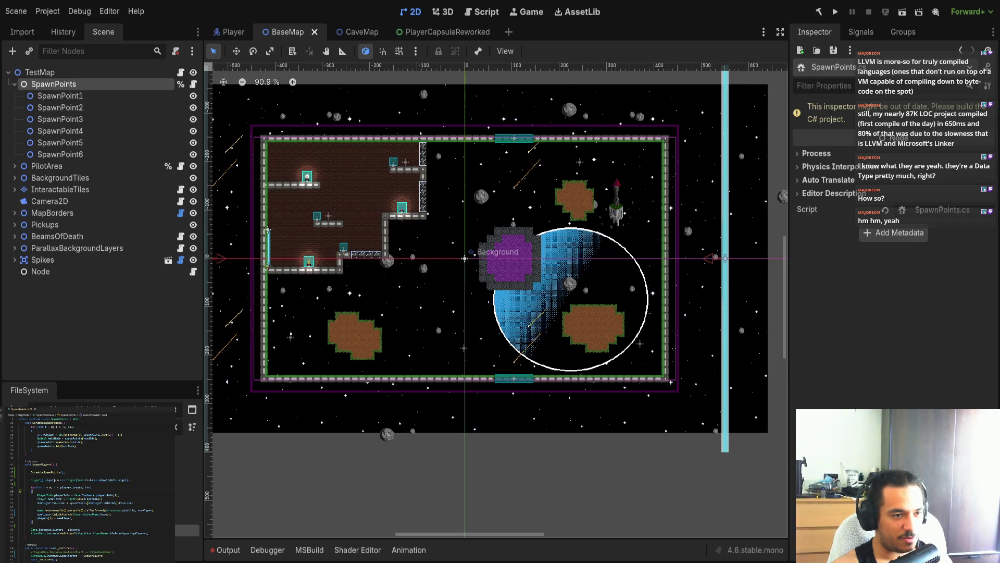
scroll(76, 495, up, 2)
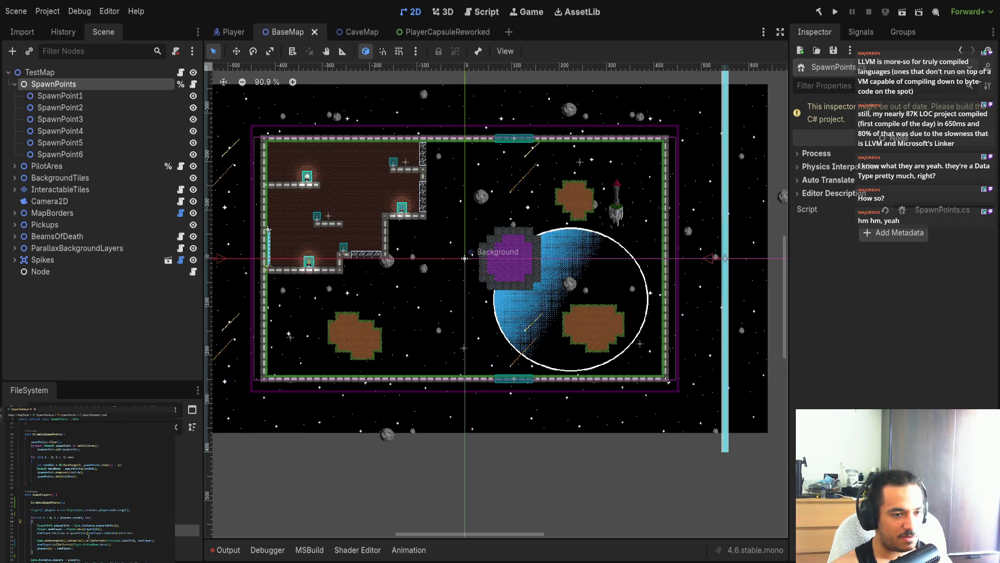
scroll(77, 485, up, 9)
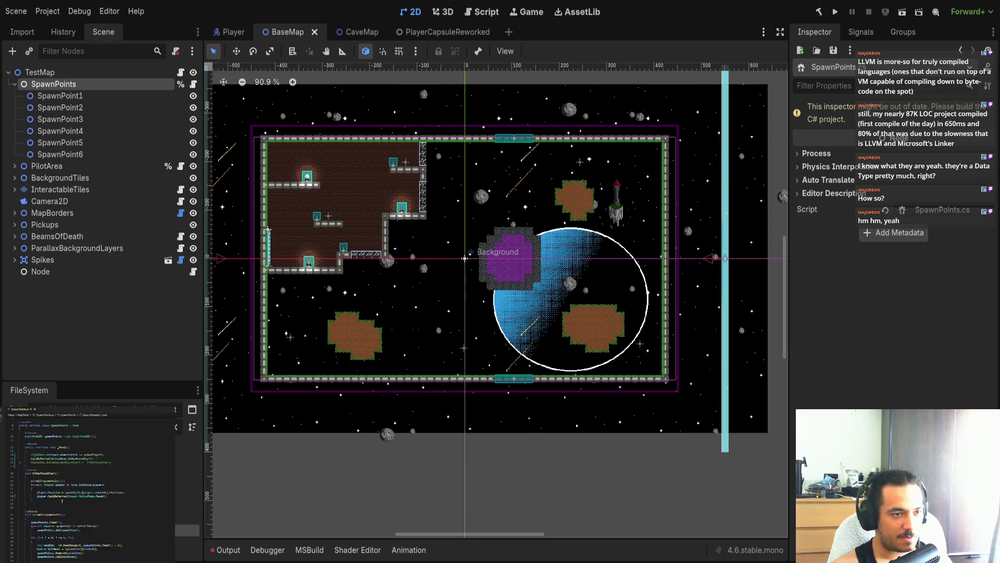
scroll(76, 495, down, 12)
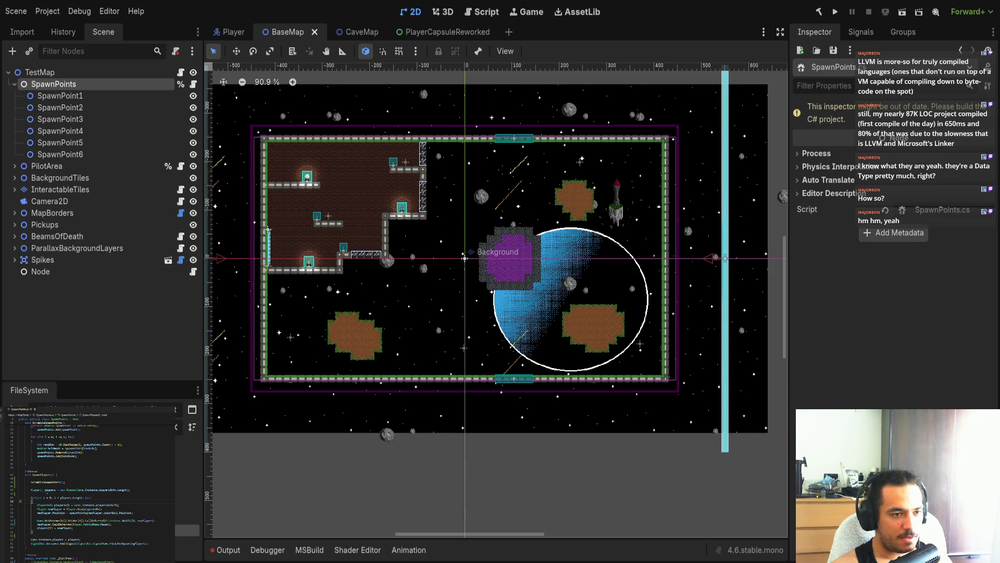
drag(60, 490, 128, 490)
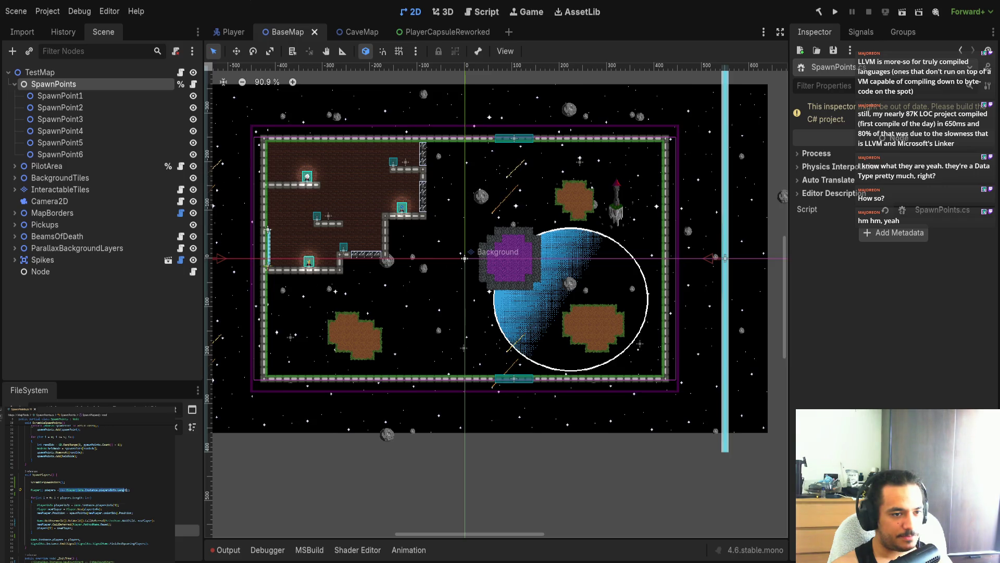
click(140, 490)
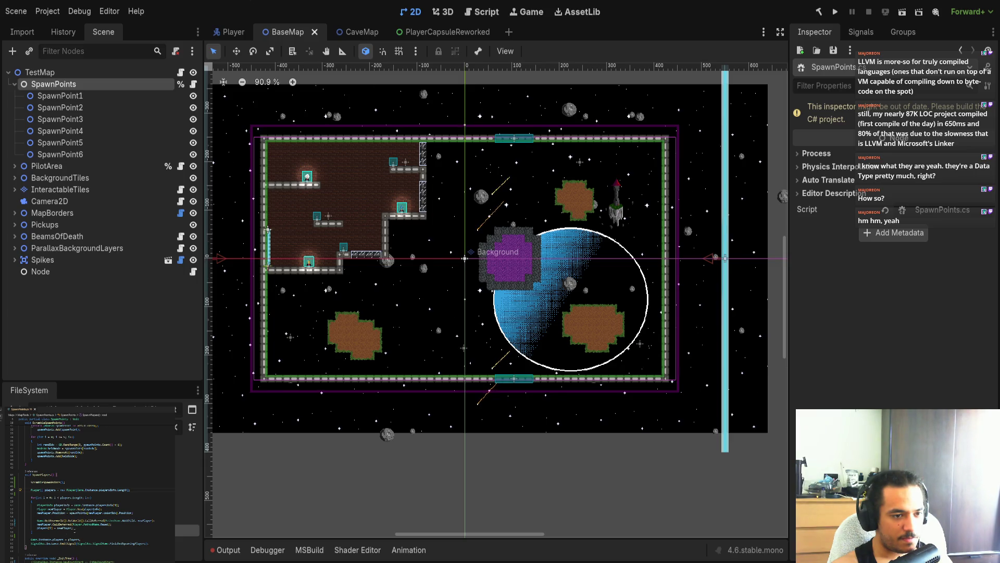
- Trace the playerInfo variable and PlayerInfo type, then add a blank line near the file top
scroll(89, 500, down, 1)
double_click(62, 495)
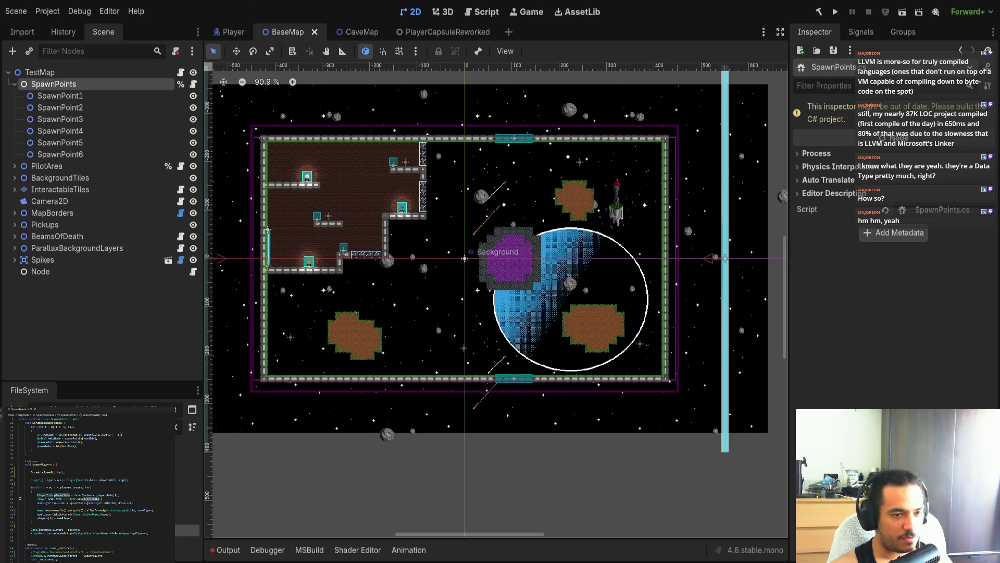
drag(75, 495, 119, 495)
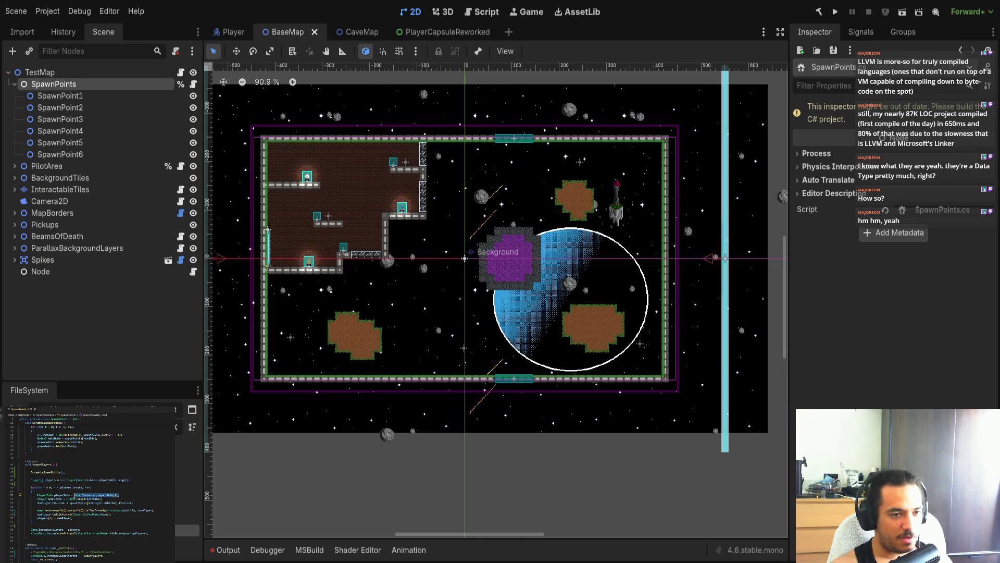
click(119, 498)
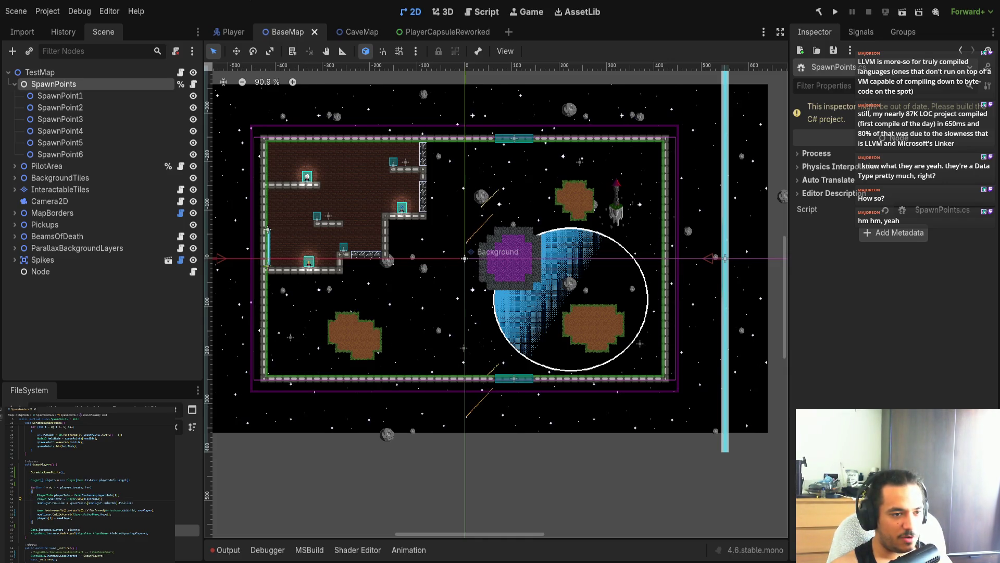
double_click(62, 495)
double_click(46, 495)
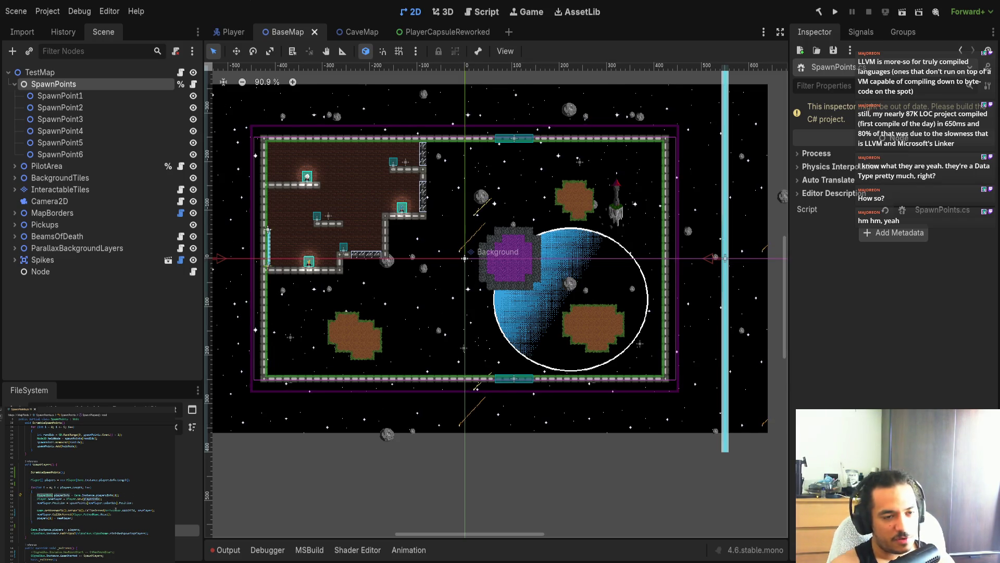
click(102, 499)
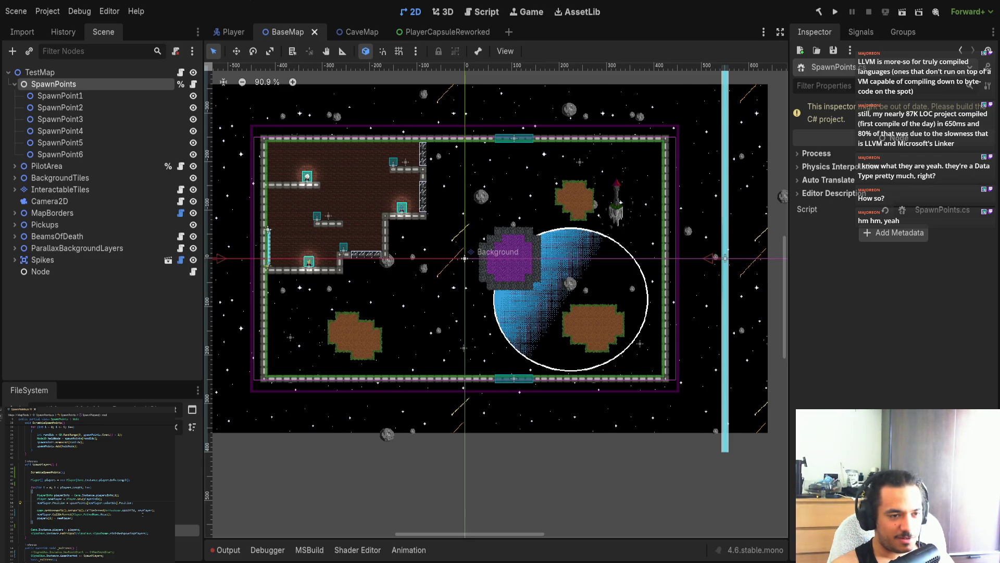
scroll(145, 519, up, 5)
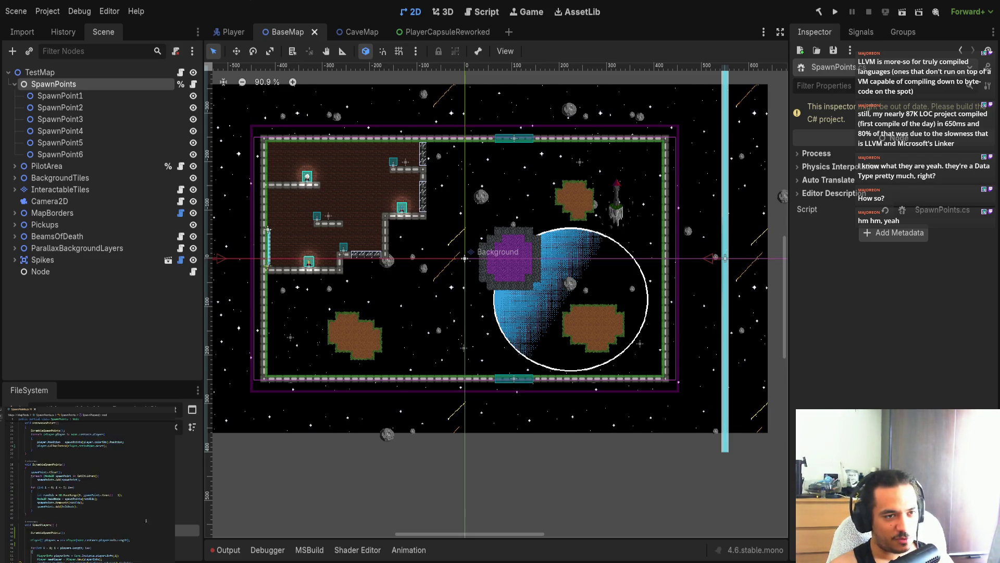
scroll(146, 520, up, 5)
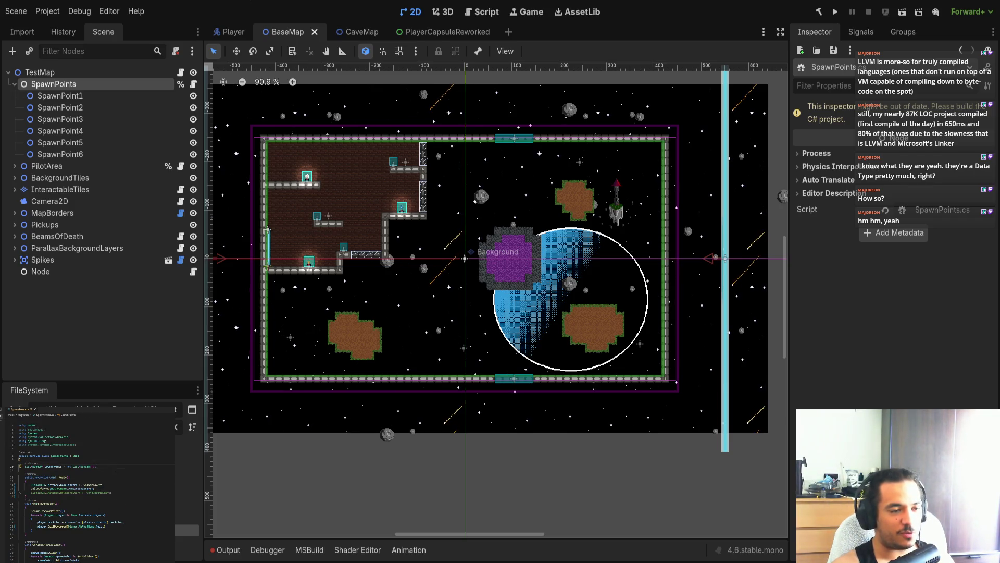
key(Return)
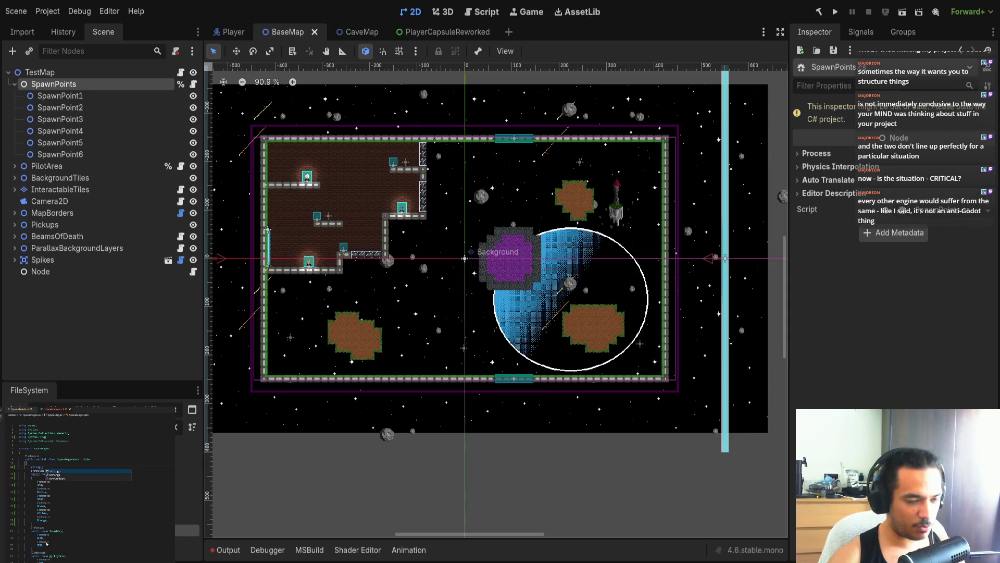
- Declare SpriteFrameUIDs = [ after string[] with the brackets split onto separate lines
text(])
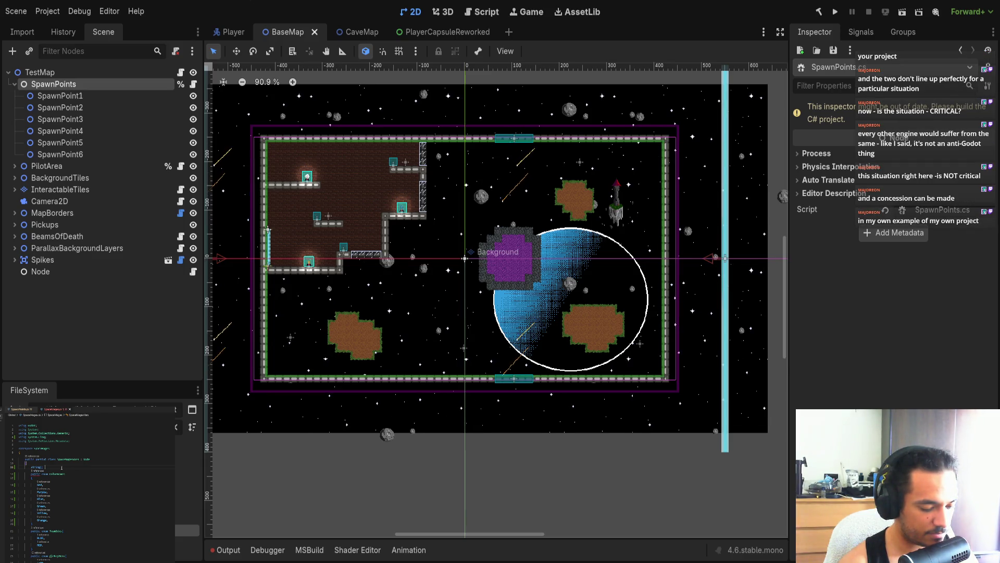
text(S)
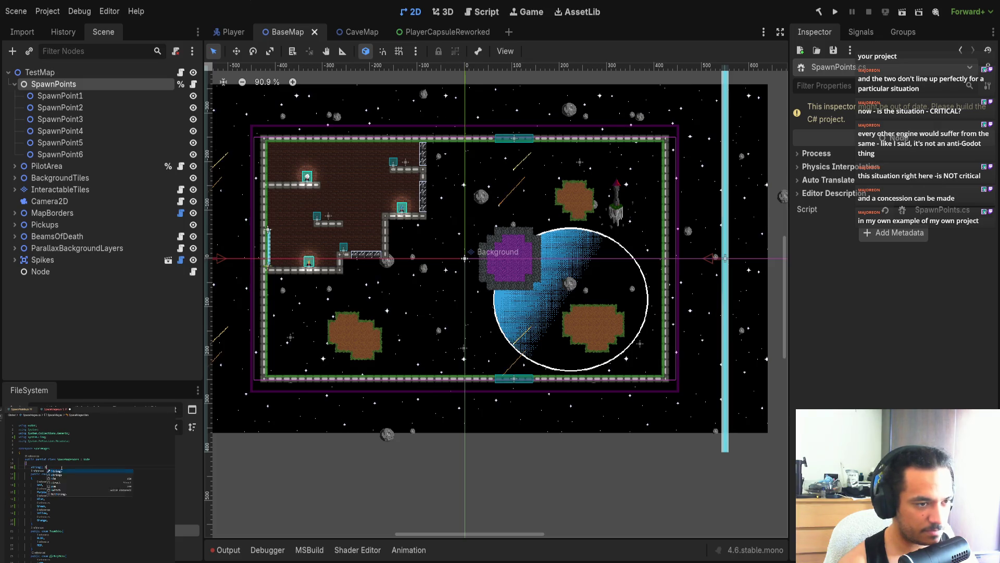
text(priteFrameUIDs)
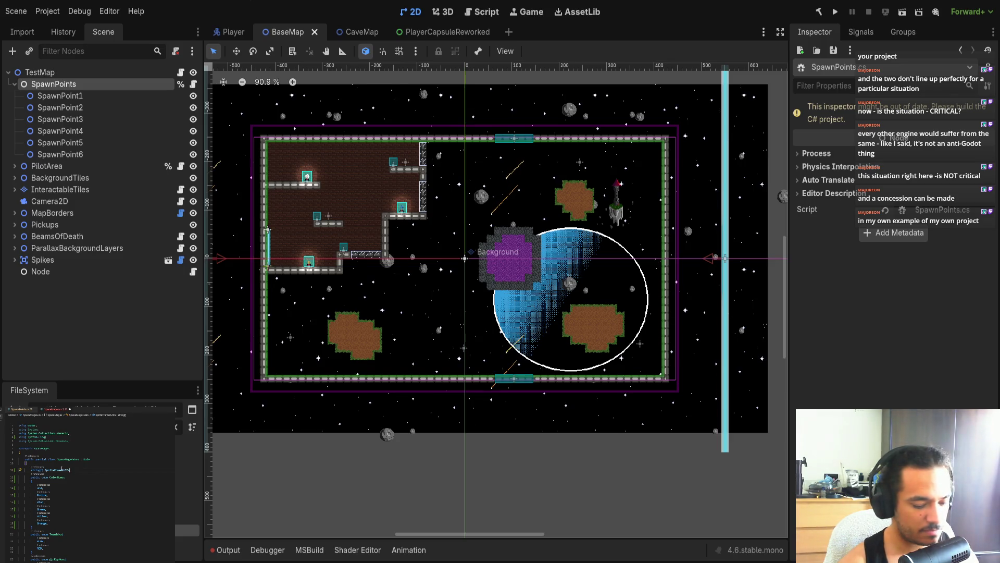
text( = [)
key(Return)
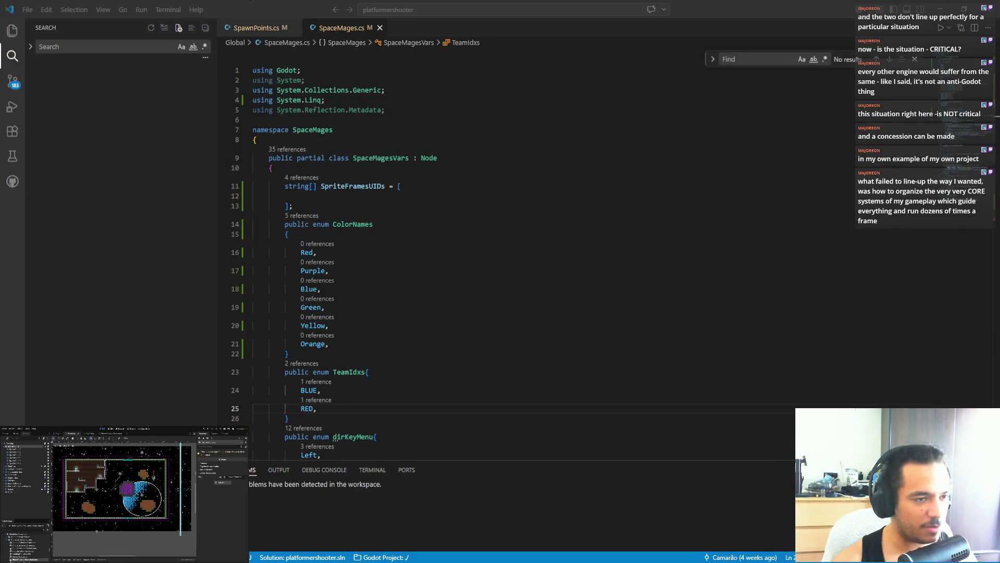
- Review SpaceMages.cs, stepping back through recent edits with undo
scroll(960, 179, down, 20)
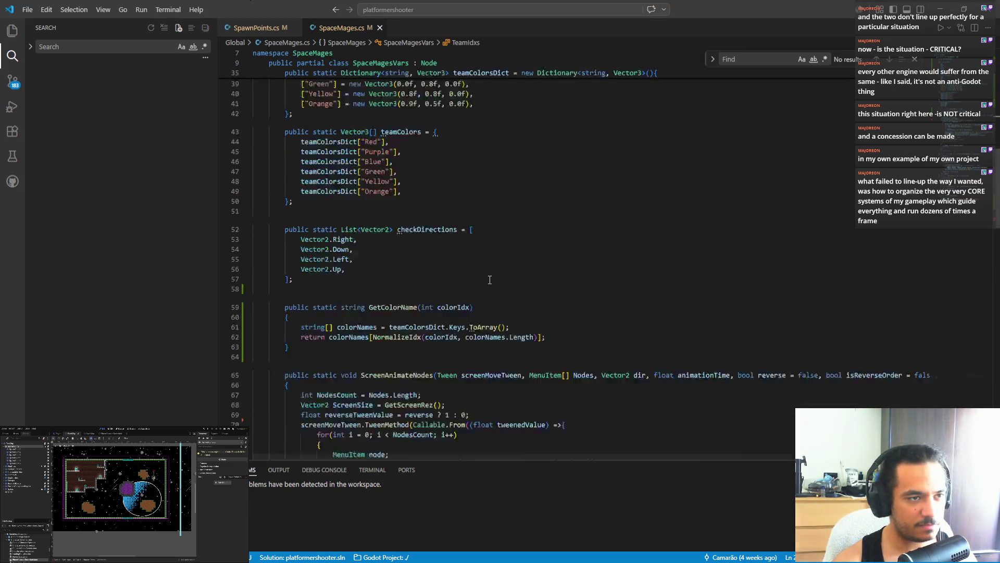
scroll(960, 179, down, 10)
scroll(953, 157, up, 15)
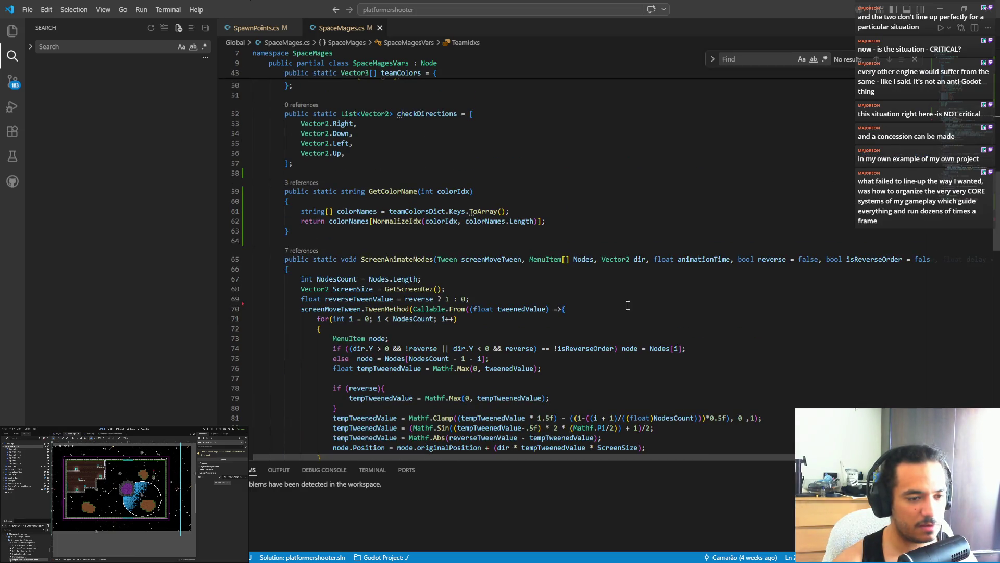
scroll(390, 338, up, 3)
scroll(390, 338, down, 6)
key(ctrl+z)
key(ctrl+z)
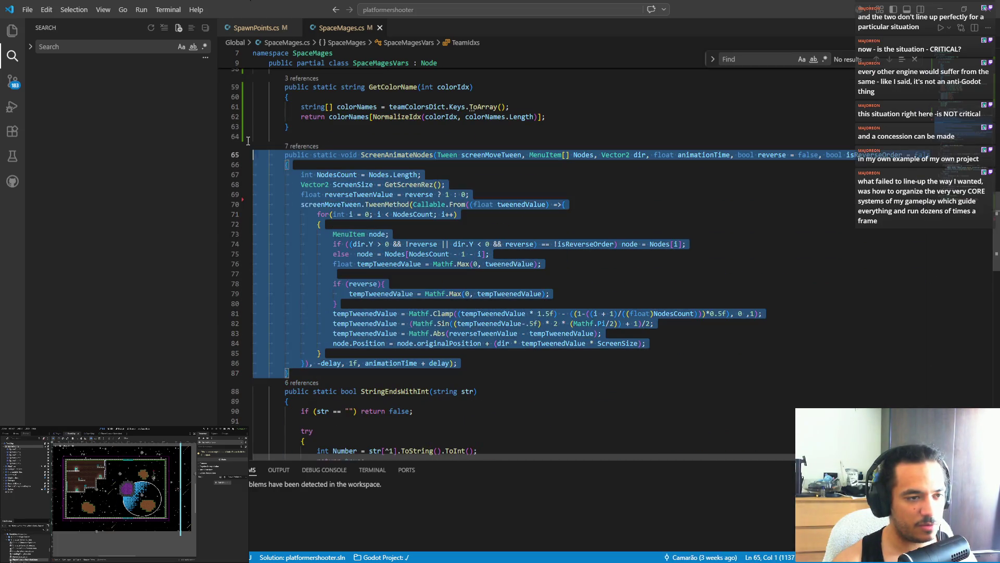
key(ctrl+z)
key(ctrl+z)
key(ctrl+z)
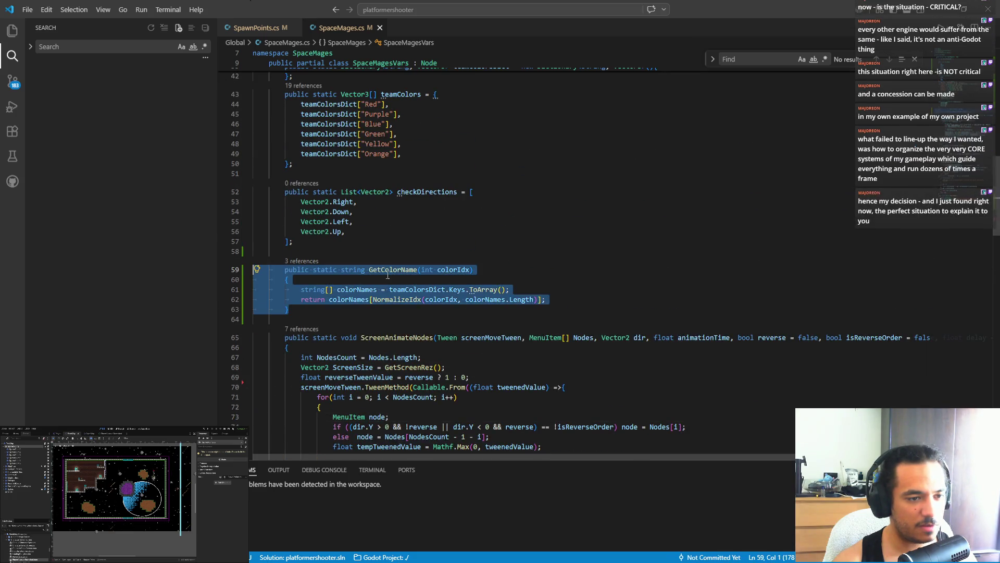
scroll(398, 329, up, 3)
key(ctrl+z)
key(ctrl+z)
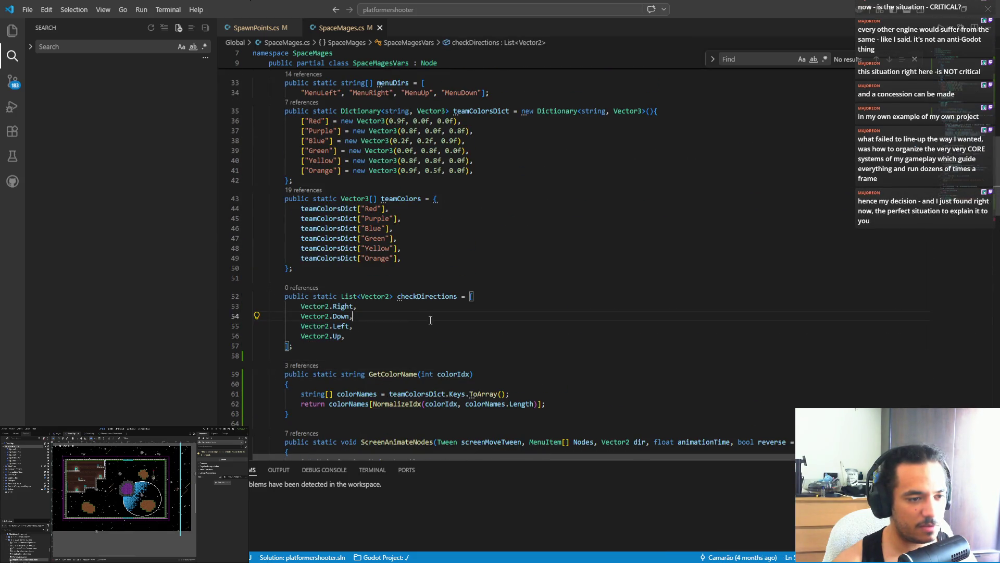
scroll(402, 359, up, 4)
- Tidy the empty line inside SpriteFramesUIDs and save SpaceMages.cs
key(ctrl+z)
key(ctrl+z)
scroll(381, 312, up, 2)
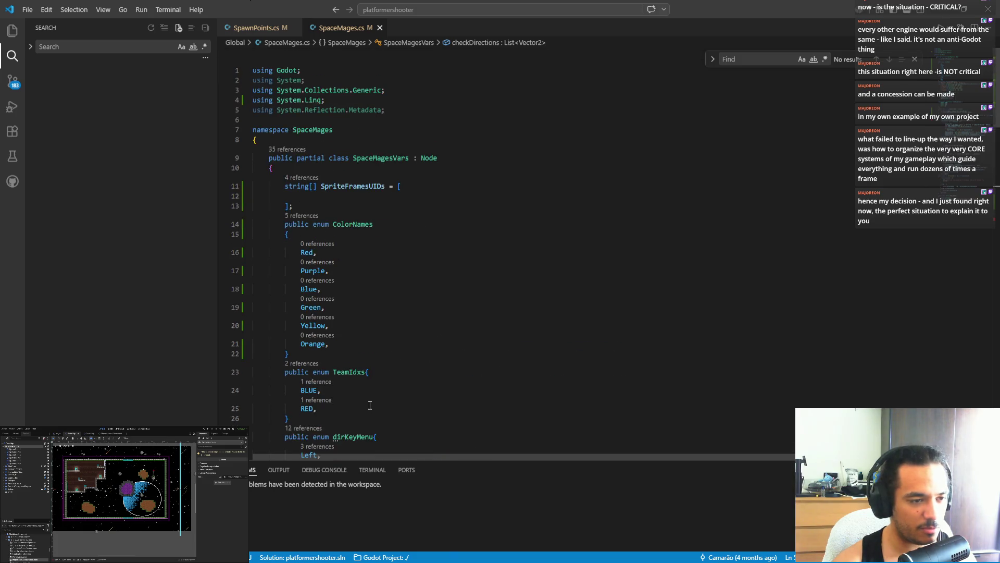
key(ctrl+z)
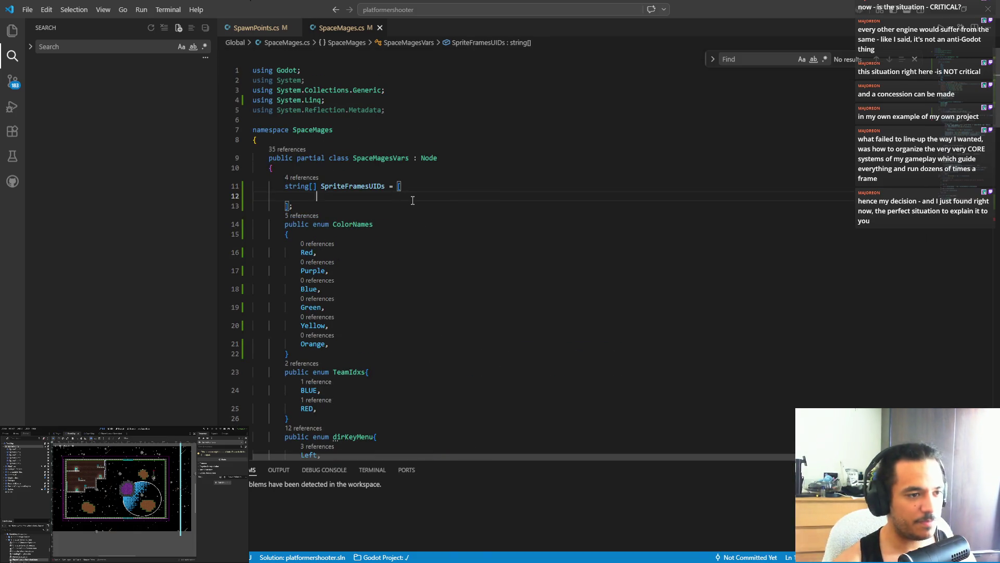
key(ctrl+s)
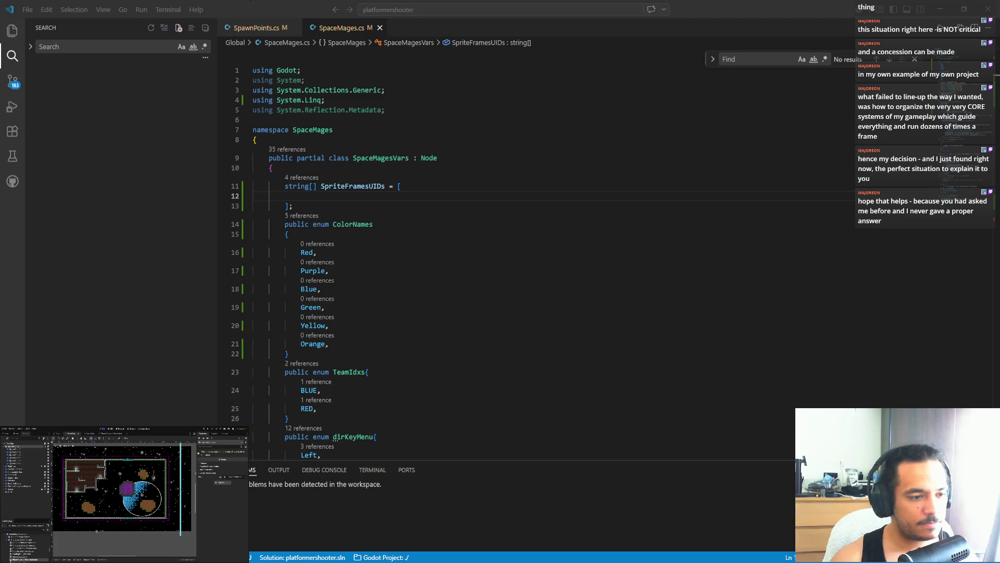
click(263, 29)
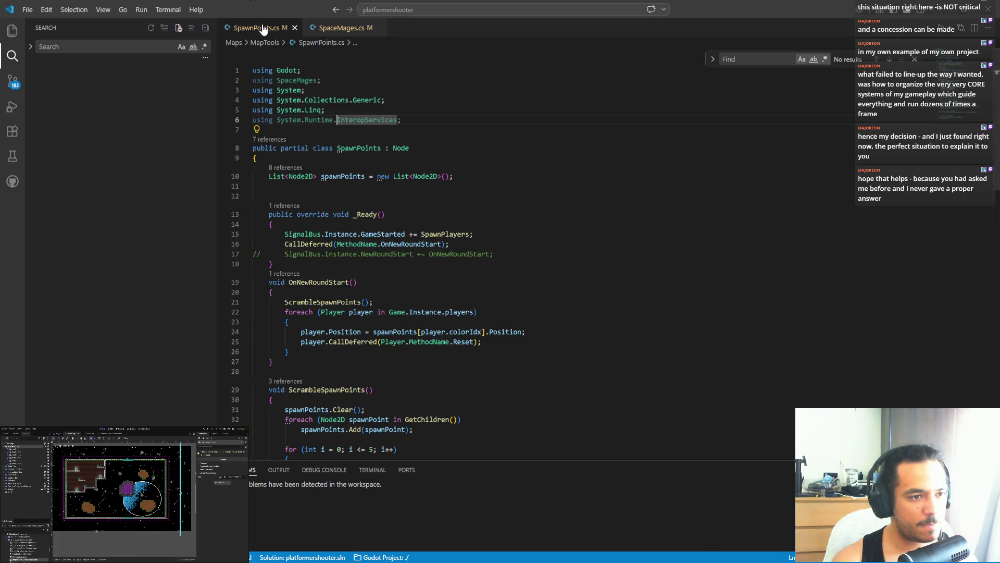
- Delete the blank line after the spawnPoints list in SpawnPoints.cs and return to SpaceMages.cs
click(341, 197)
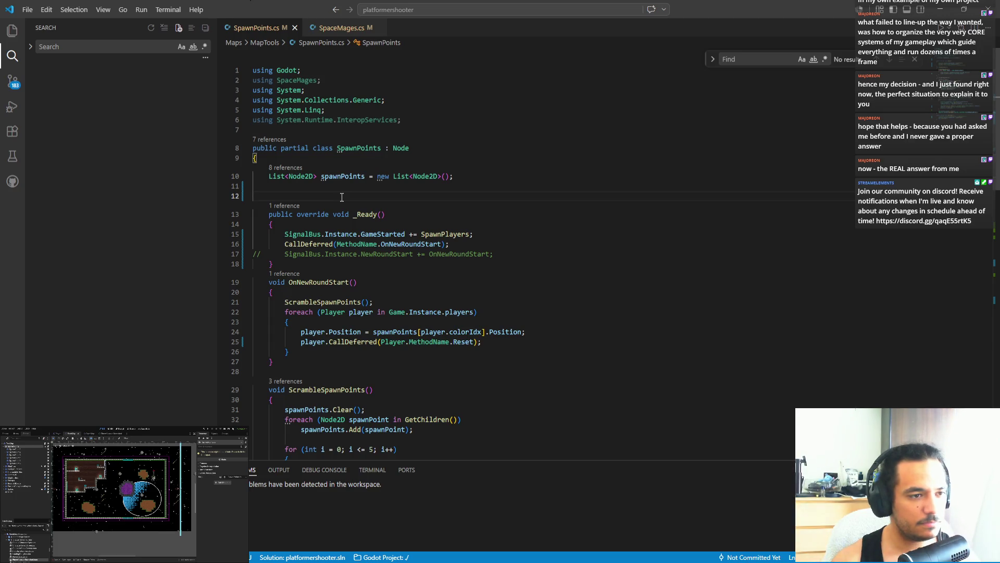
key(BackSpace)
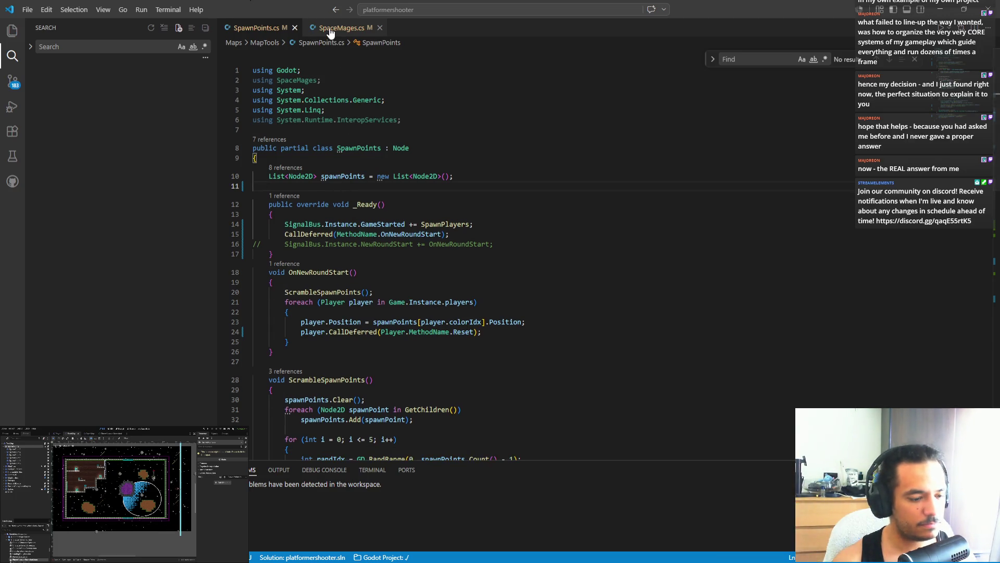
click(330, 29)
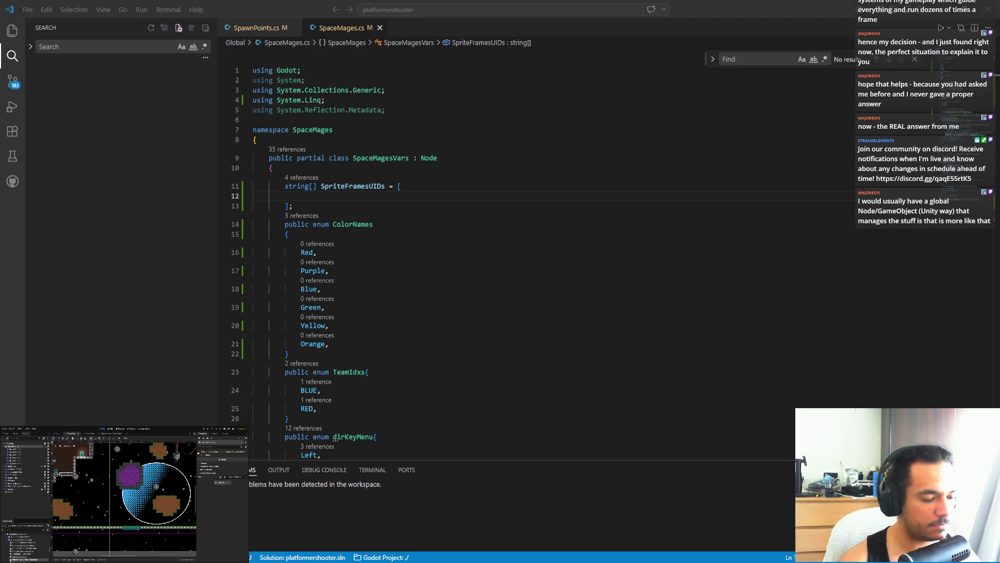
key(alt+Tab)
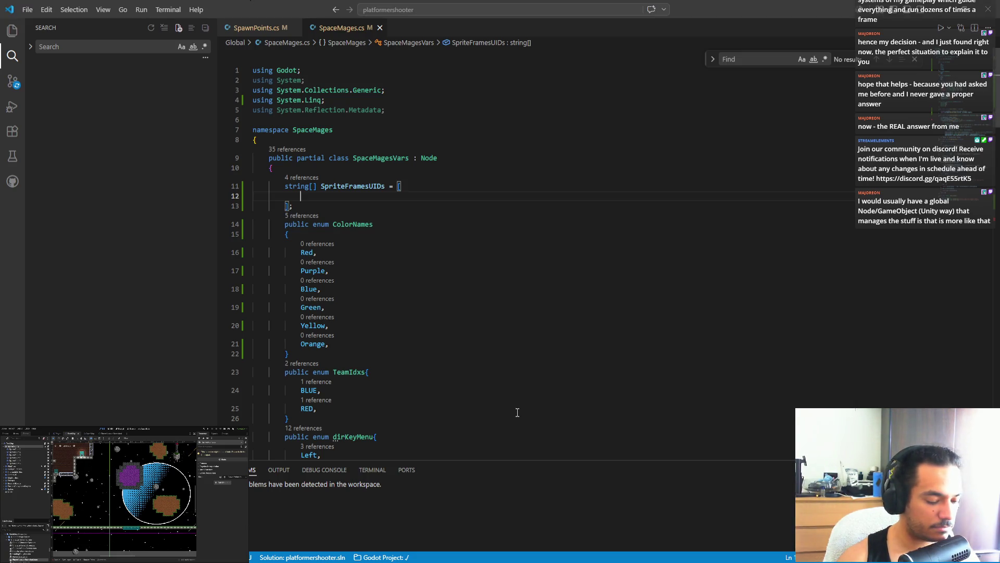
- Paste uid://bvv7s24ovshue as the first entry of the SpriteFramesUIDs array
key(alt+Tab)
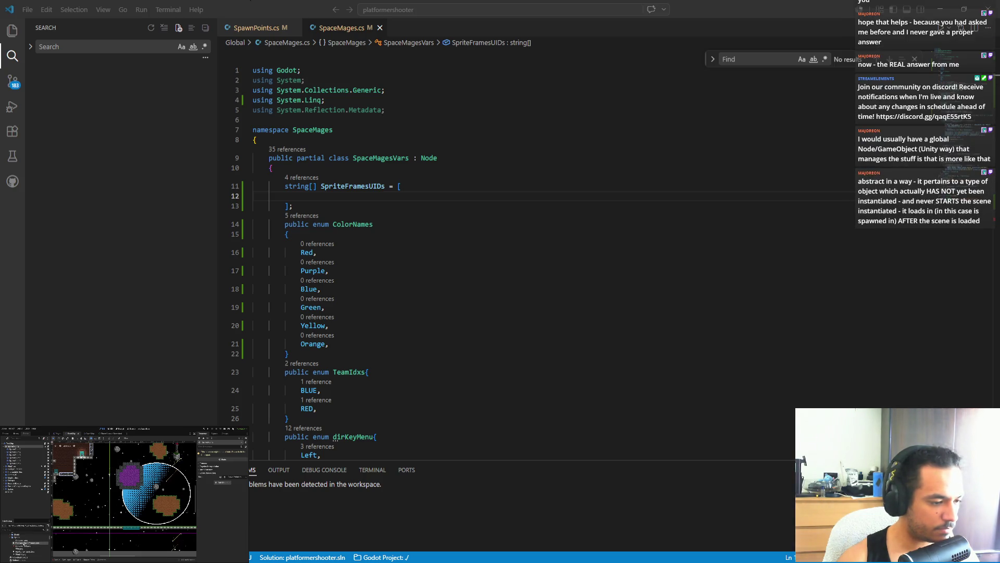
key(alt+Tab)
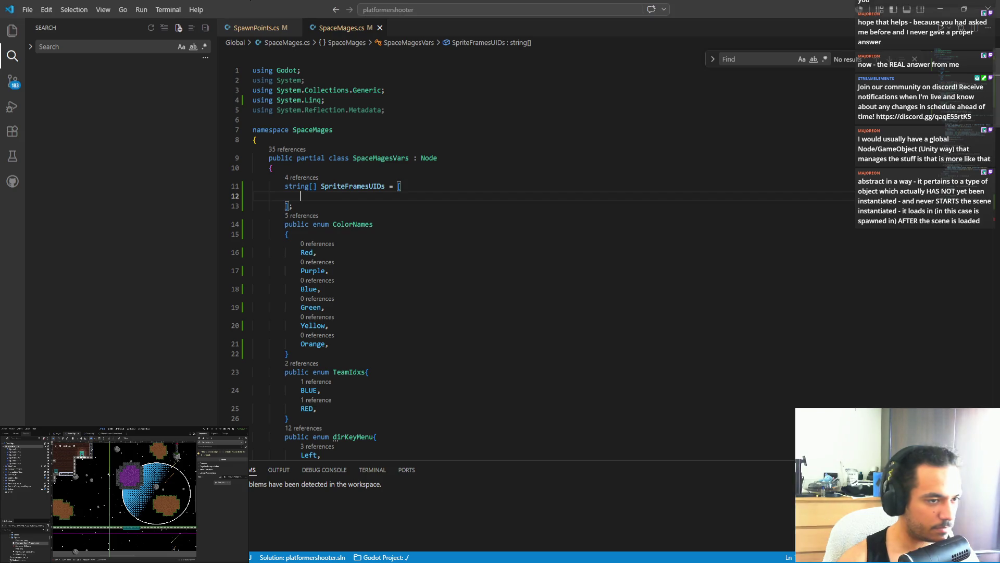
text(uid://bvv7s24ovshue)
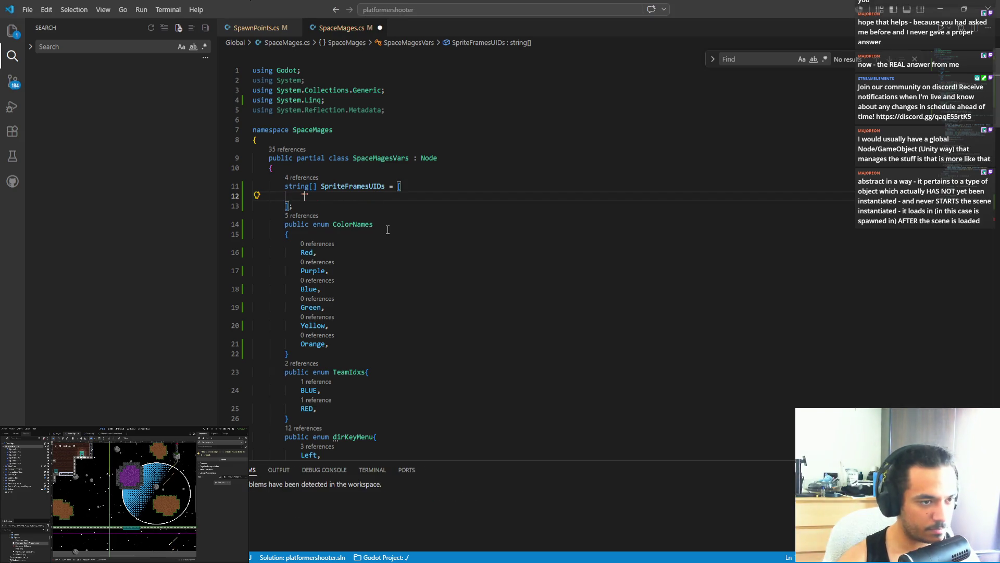
key(End)
- Insert uid://bcbvwjw2kxhut as a comma-separated entry above the first UID
text(,)
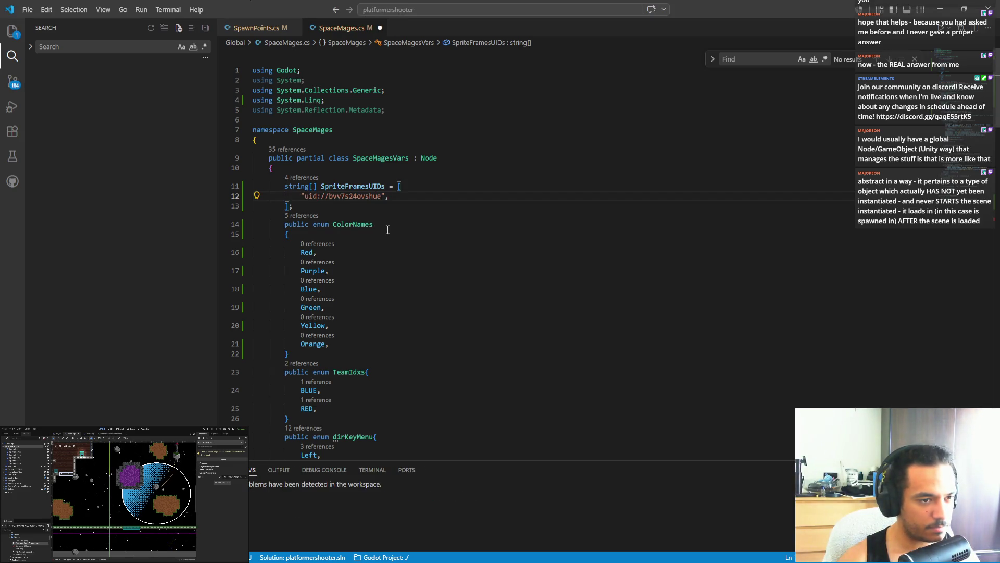
click(427, 186)
key(Return)
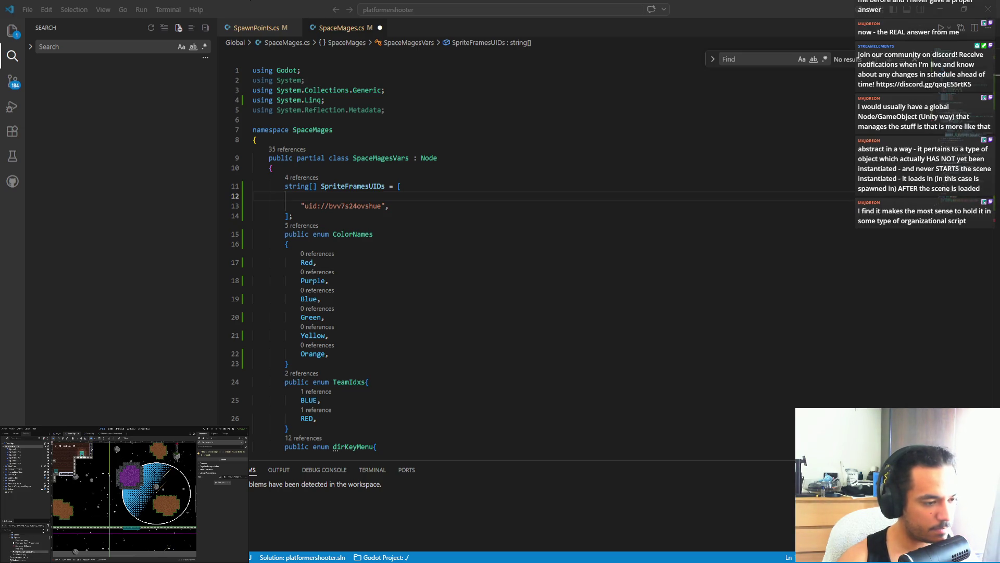
text(2)
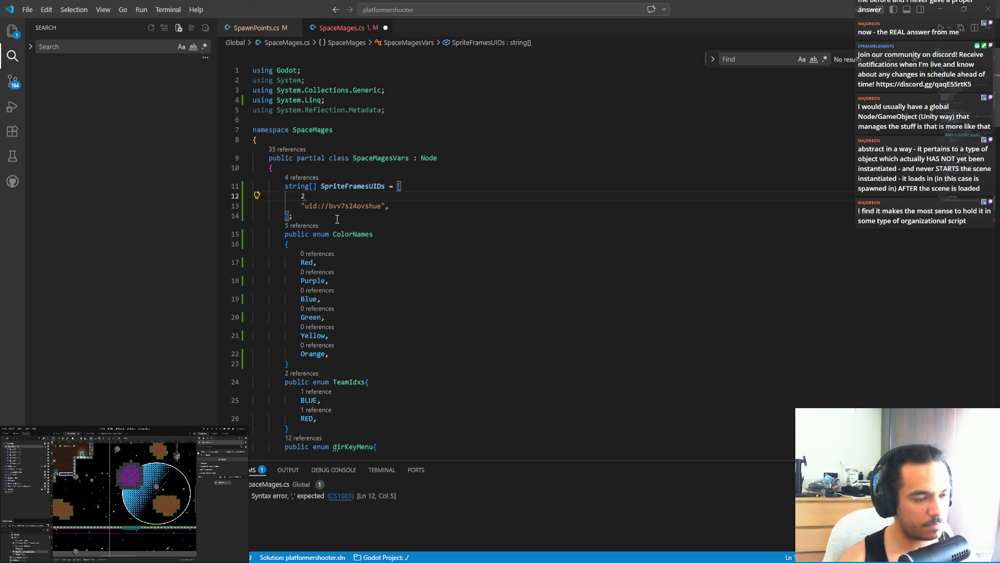
key(BackSpace)
key(ctrl+v)
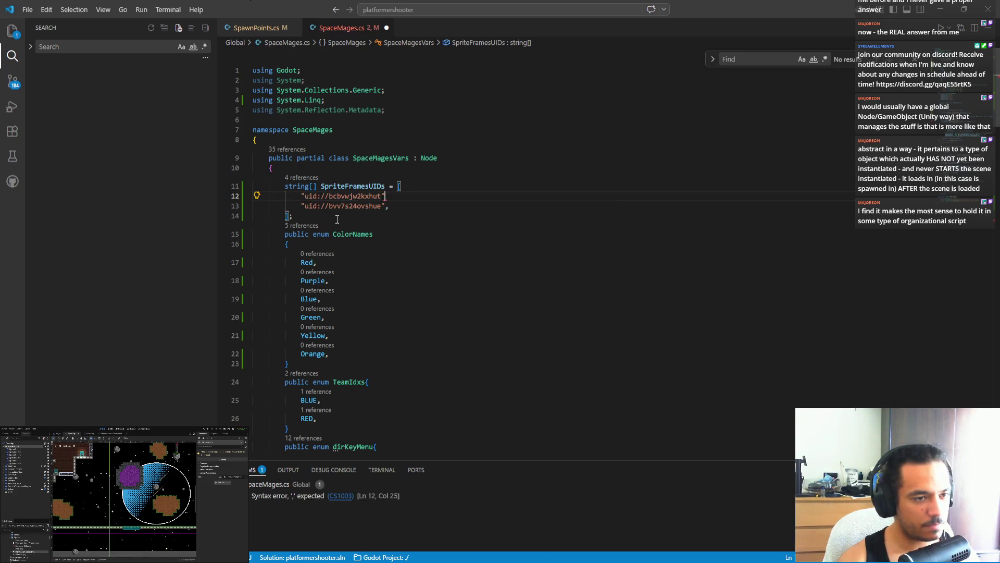
text(,)
- Duplicate the uid line until the array holds six entries, then save SpaceMages.cs
key(shift+Up)
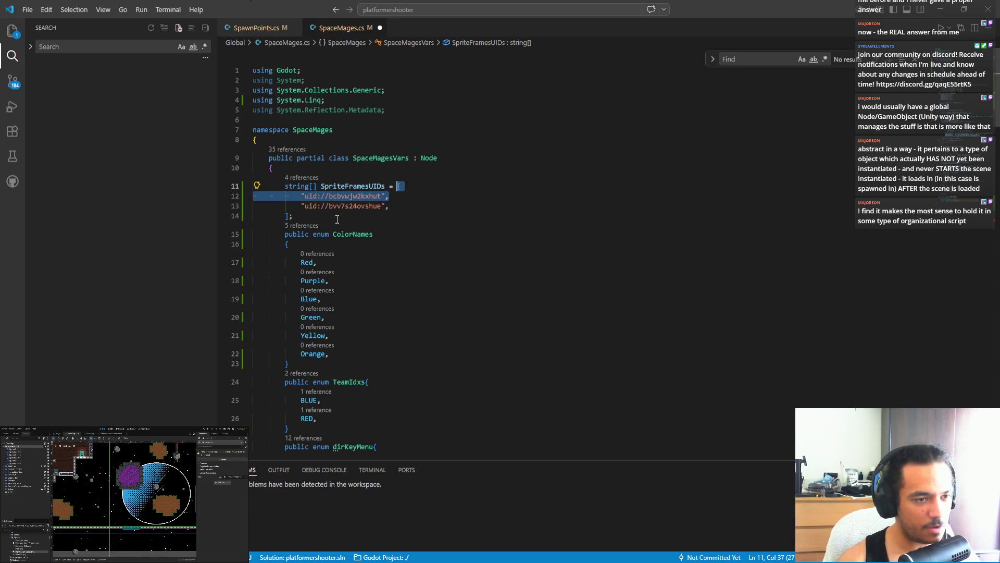
key(shift+Down)
key(shift+alt+Down)
key(shift+alt+Down)
key(shift+alt+Down)
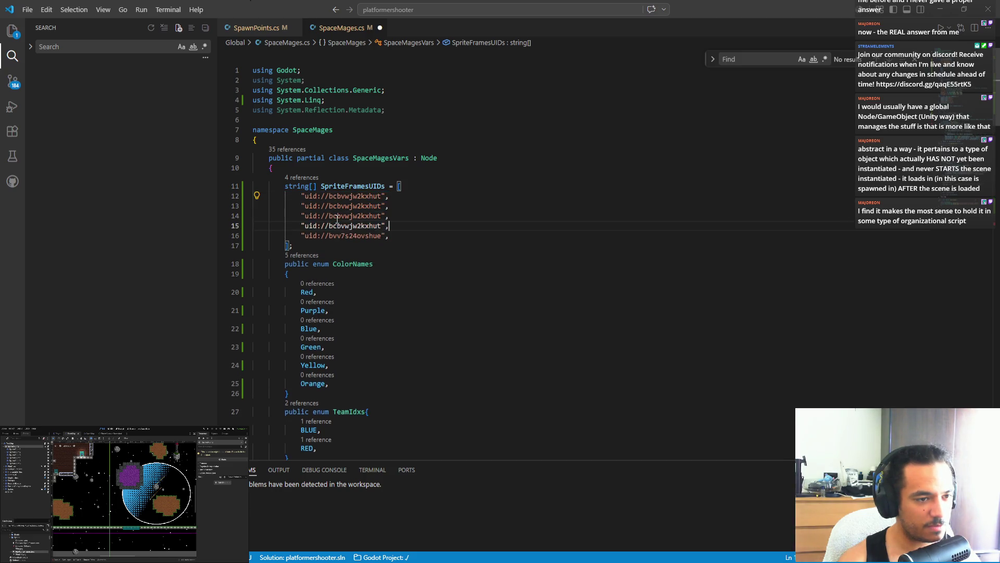
key(shift+alt+Down)
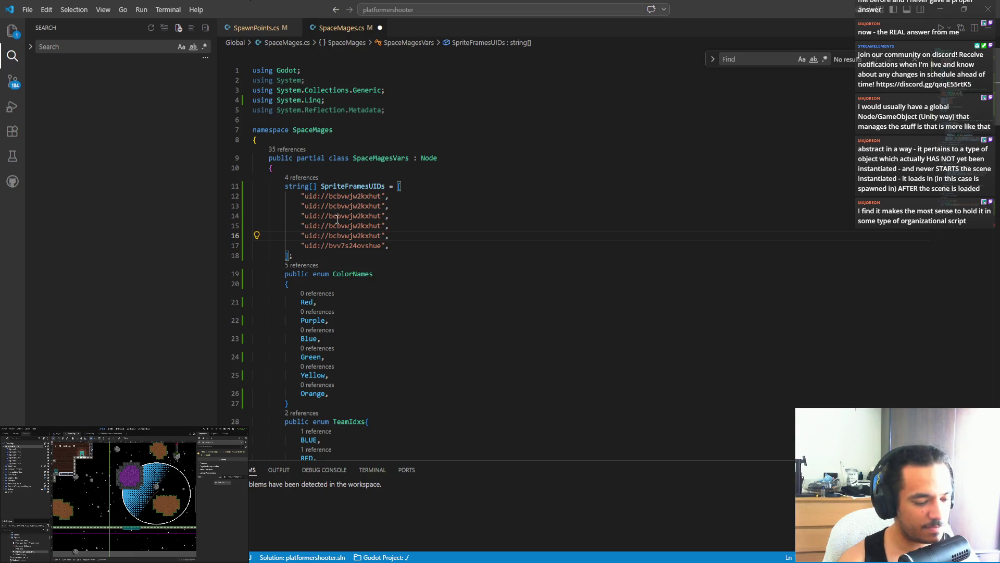
click(422, 218)
key(ctrl+s)
click(442, 226)
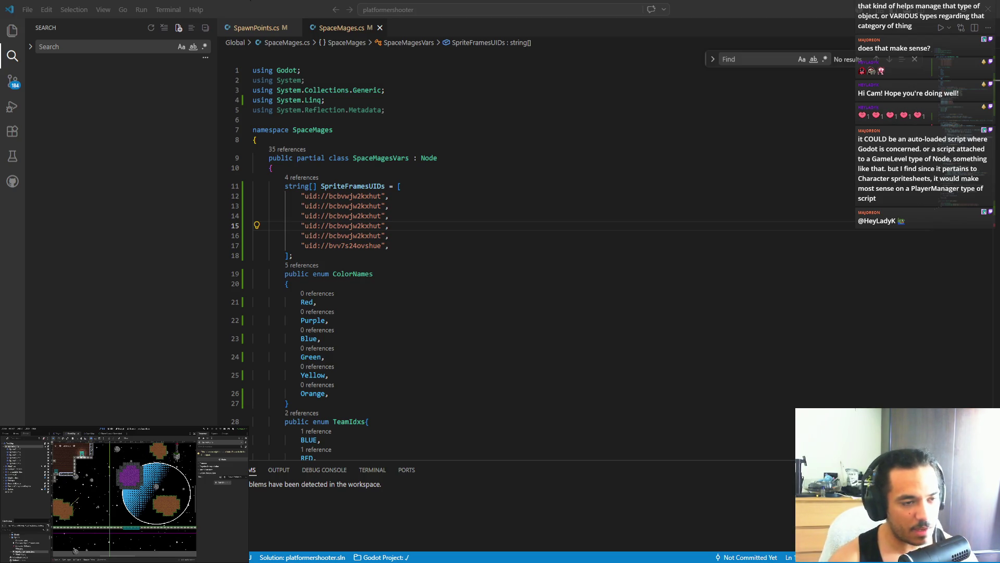
- Make the SpriteFramesUIDs array declaration static
key(alt+Tab)
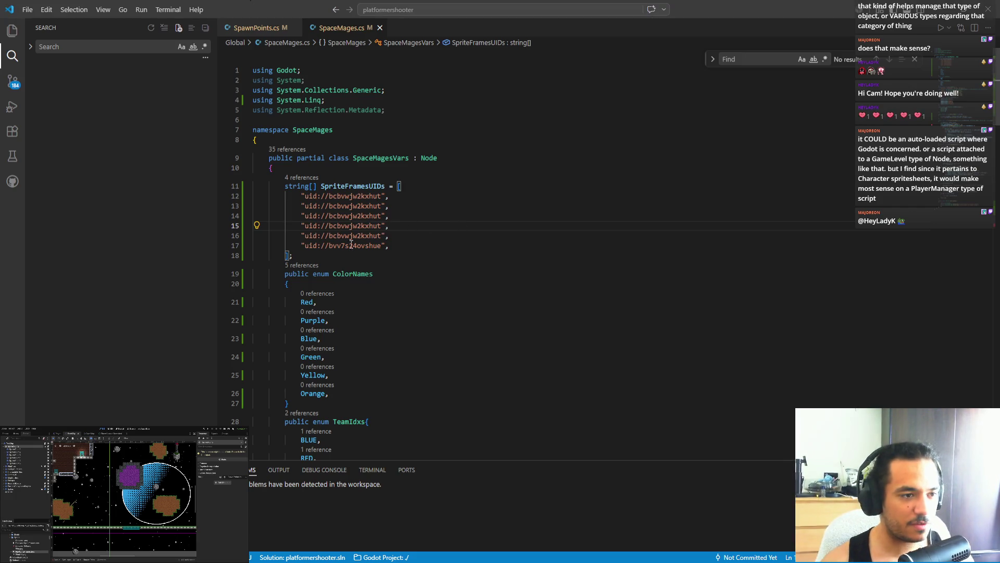
click(286, 186)
text(static)
key(ctrl+s)
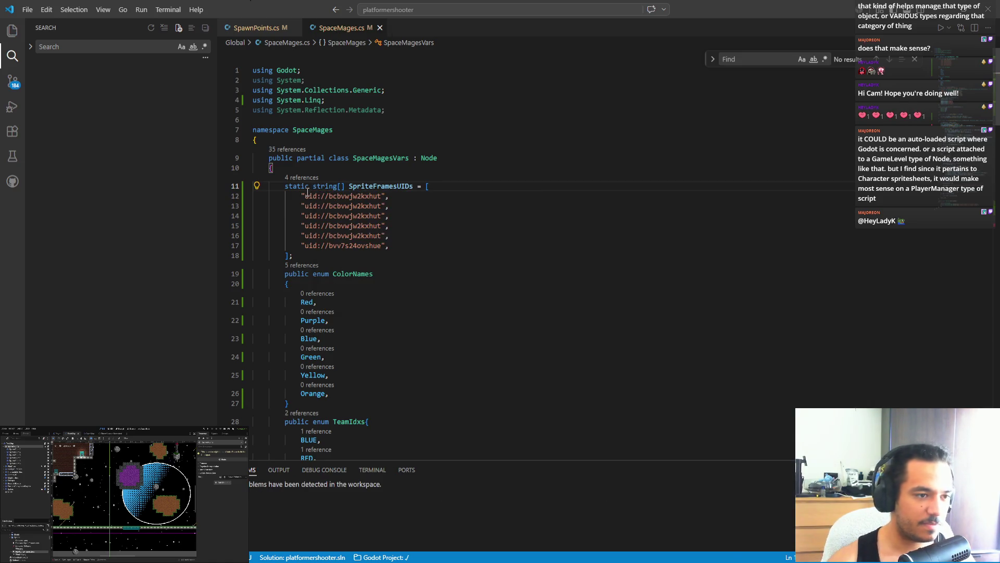
drag(293, 255, 254, 186)
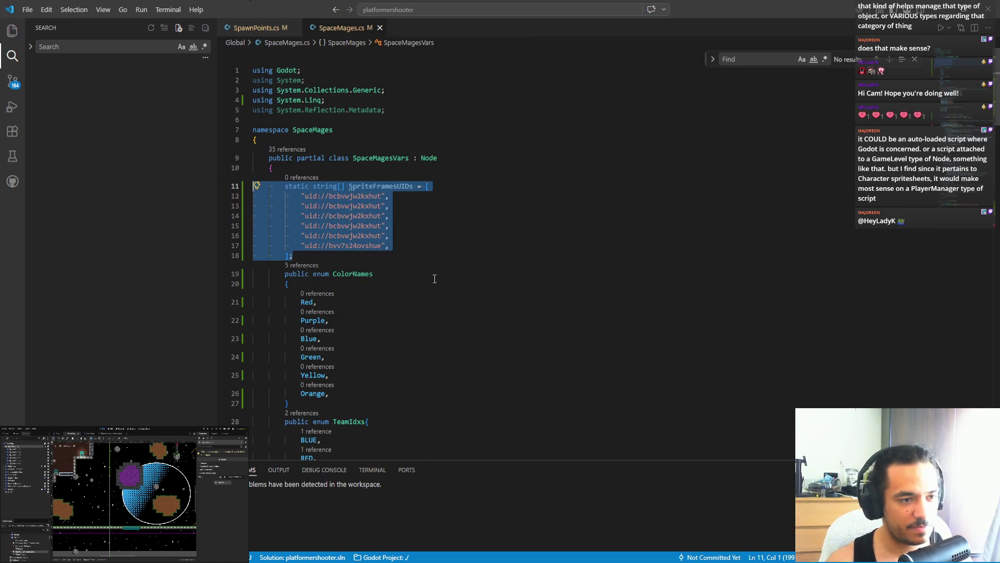
- Copy the six ColorNames entries, Red through Orange, using multiple cursors
key(alt+Tab)
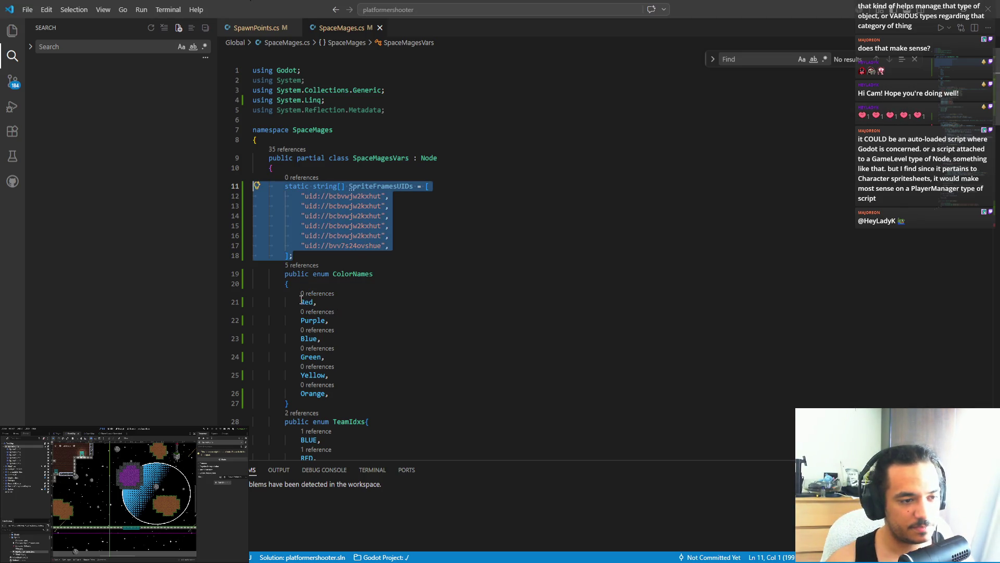
drag(301, 301, 323, 301)
key(Home)
key(shift+Home)
key(ctrl+d)
key(ctrl+d)
key(ctrl+d)
key(Right)
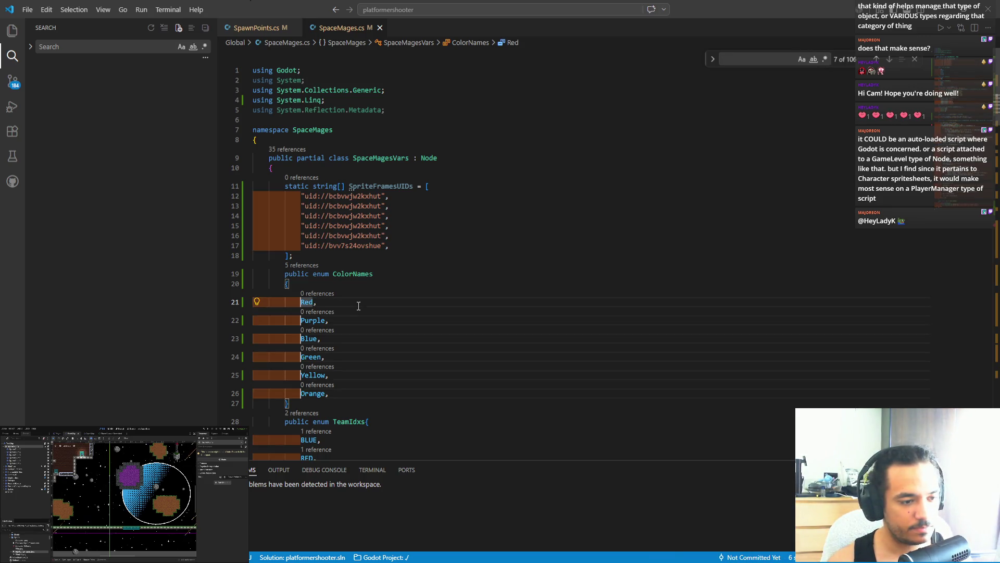
key(ctrl+shift+Right)
key(ctrl+c)
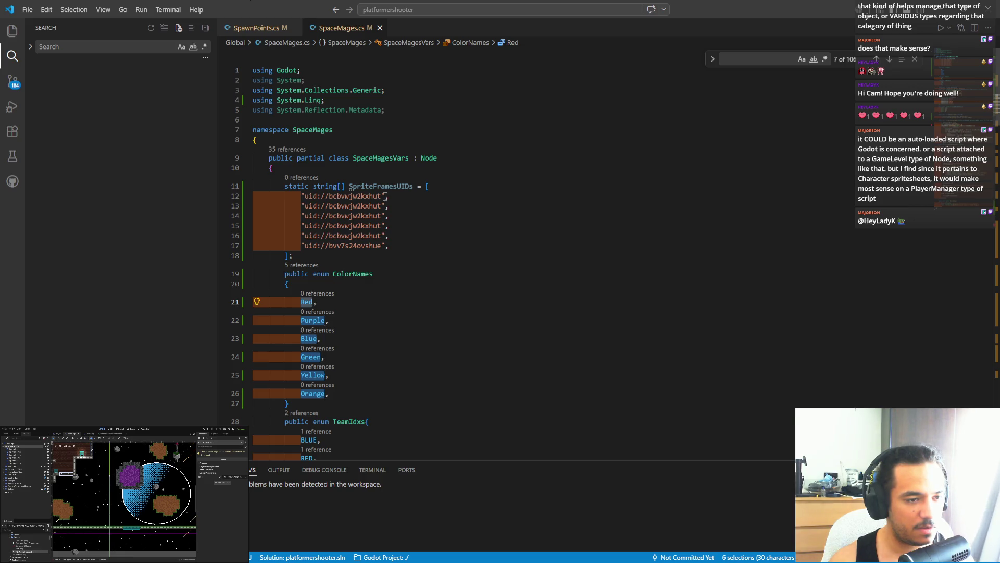
- Paste each colour name as a // comment after its uid entry's comma
click(388, 197)
key(shift+Left)
key(ctrl+d)
key(ctrl+d)
key(ctrl+d)
key(Right)
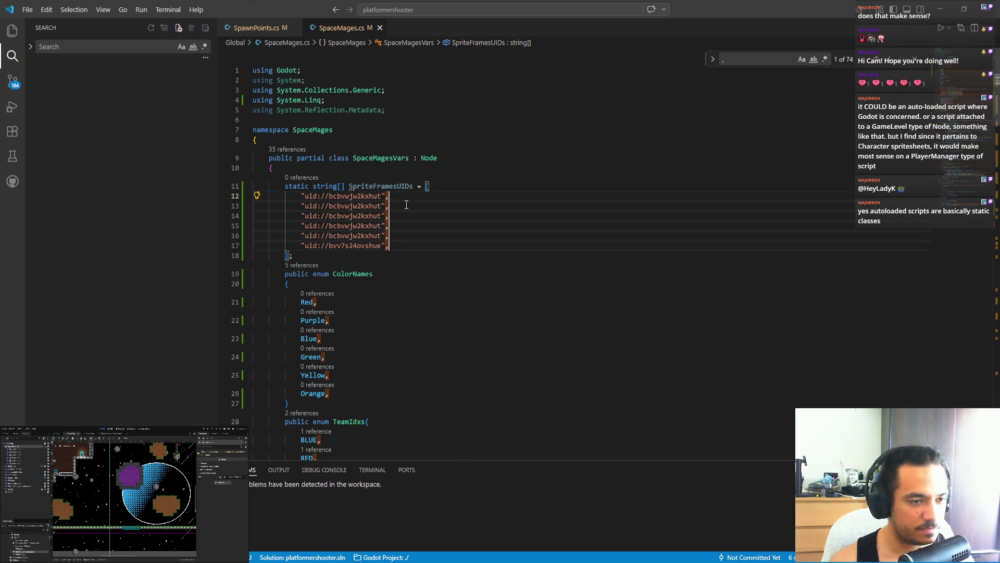
text( /)
key(ctrl+v)
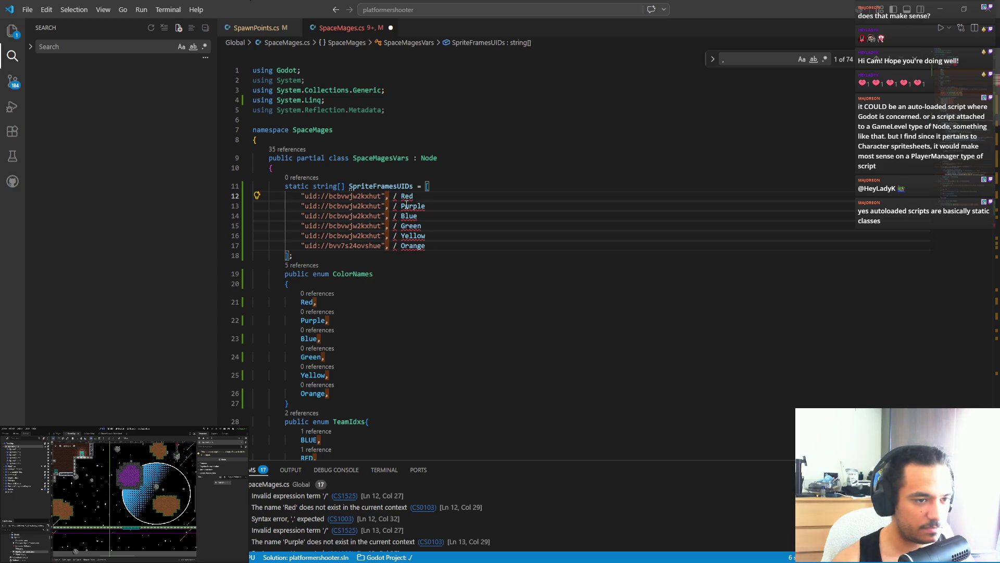
key(Left)
text(/)
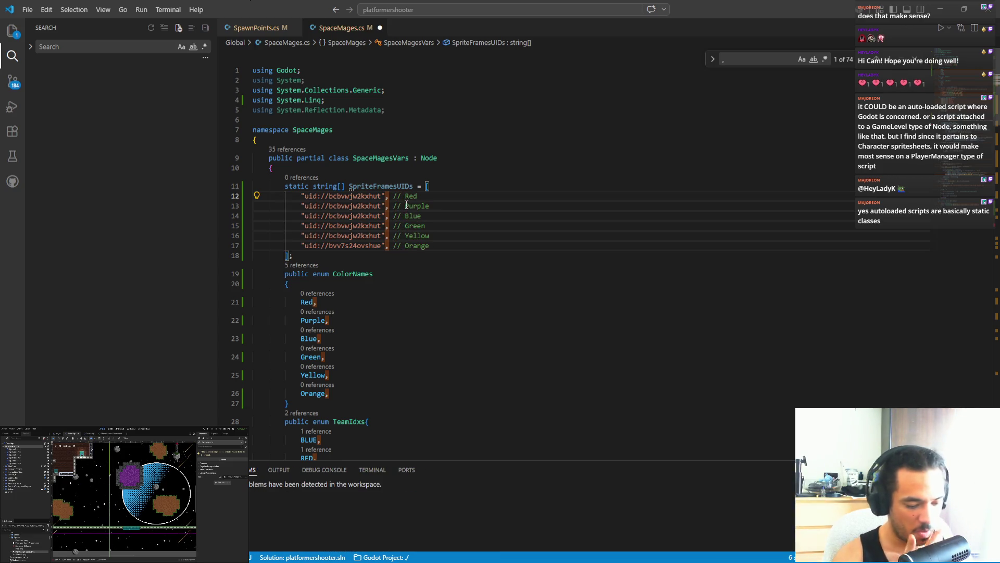
- Save SpaceMages.cs with the labelled static array, close Find, and scroll through the file
click(473, 244)
key(ctrl+s)
key(Escape)
scroll(439, 319, down, 7)
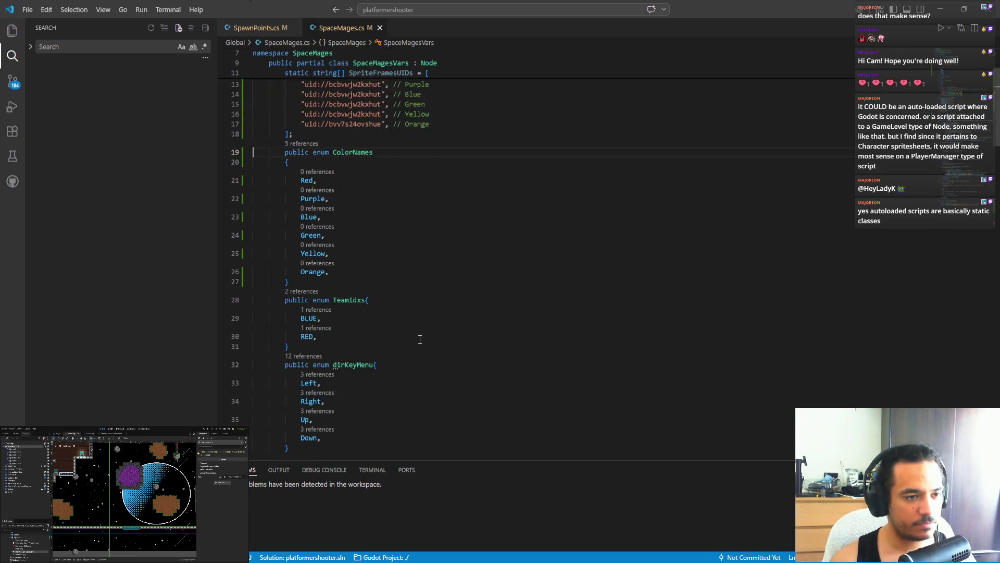
scroll(420, 338, down, 3)
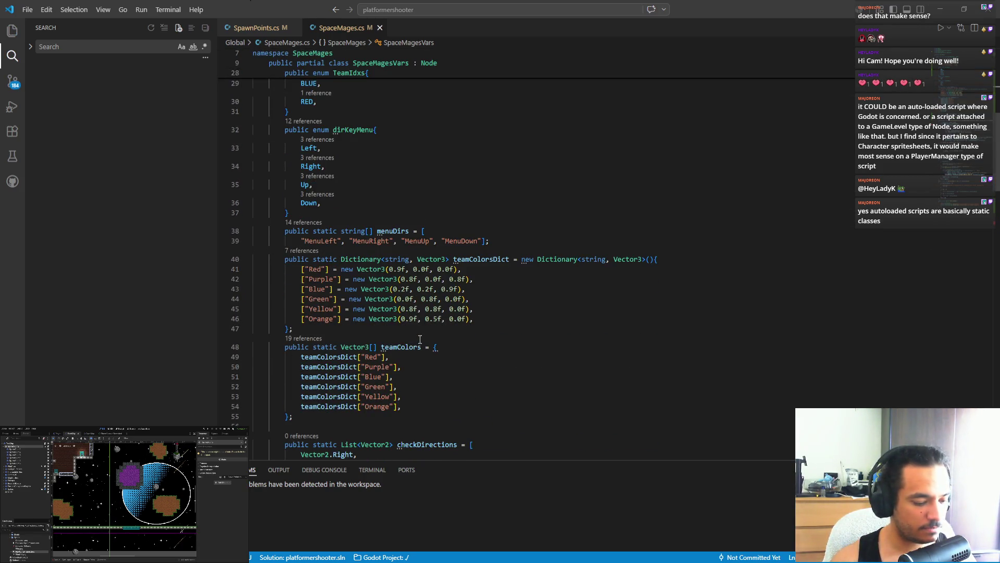
scroll(420, 339, up, 7)
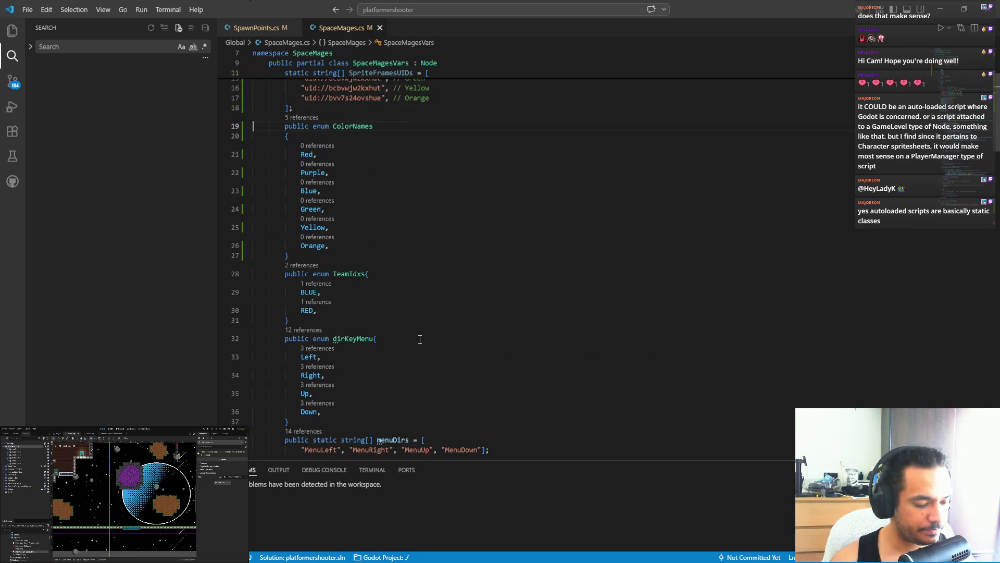
scroll(420, 339, up, 1)
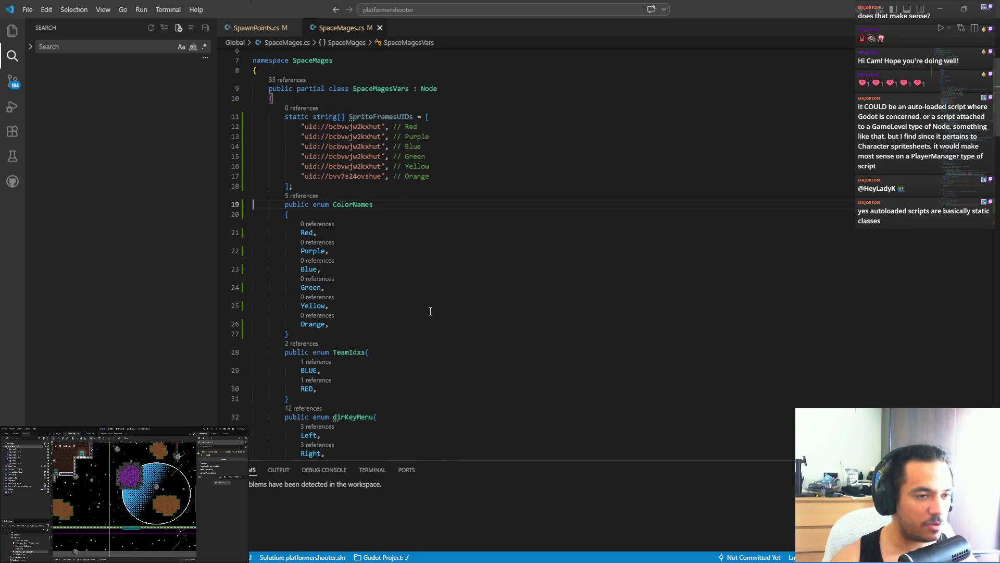
scroll(420, 339, up, 2)
key(alt+Tab)
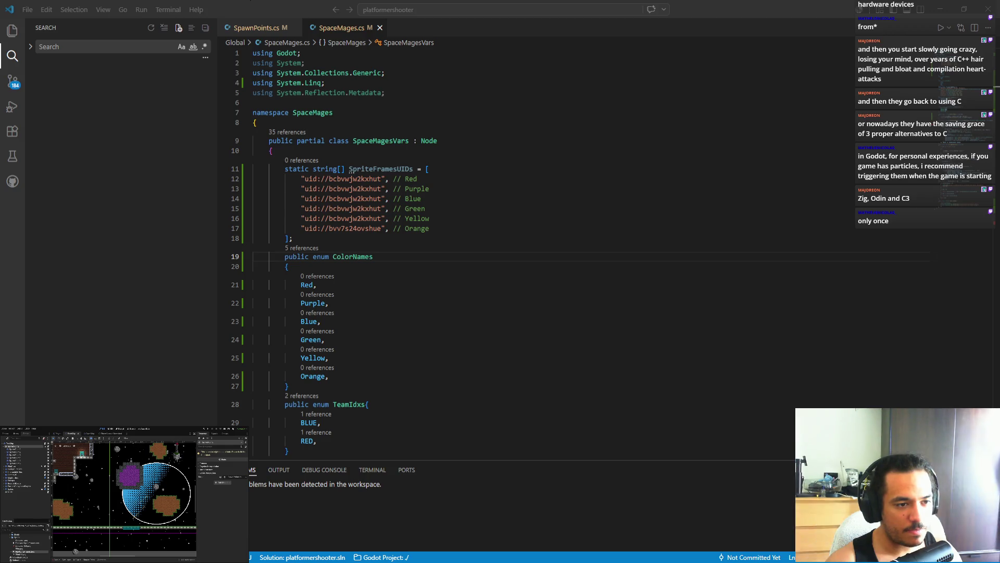
- Select the SpriteFramesUIDs array name on line 11 of SpaceMages.cs
double_click(385, 169)
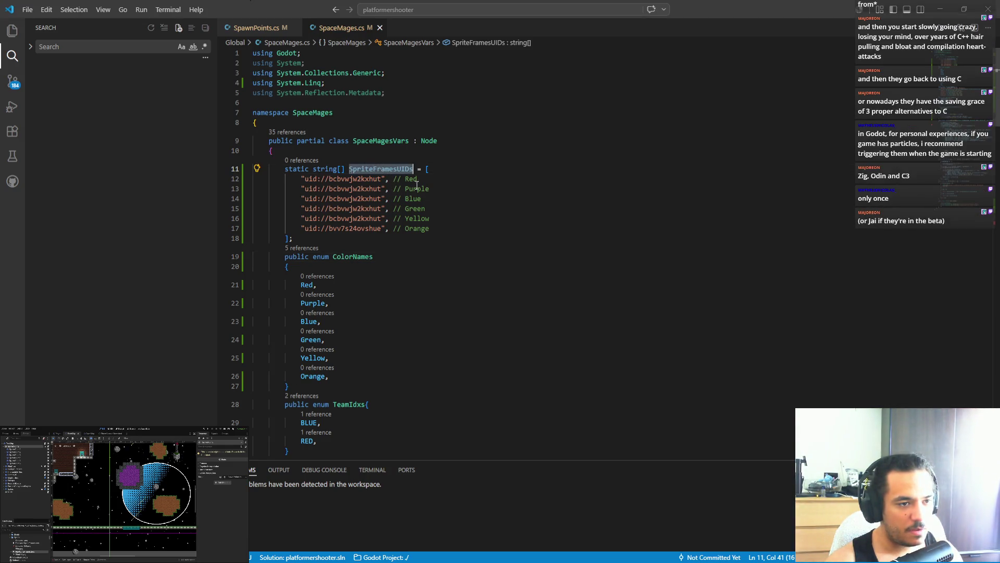
- In SpawnPoints.cs, start a new line after the line 53 position assignment in SpawnPlayers
key(ctrl+Tab)
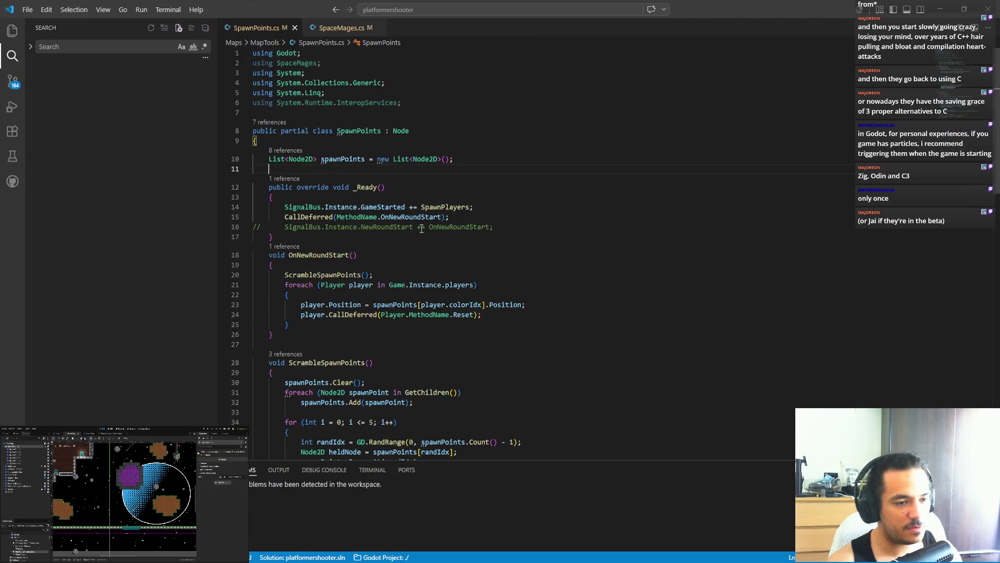
scroll(427, 234, down, 2)
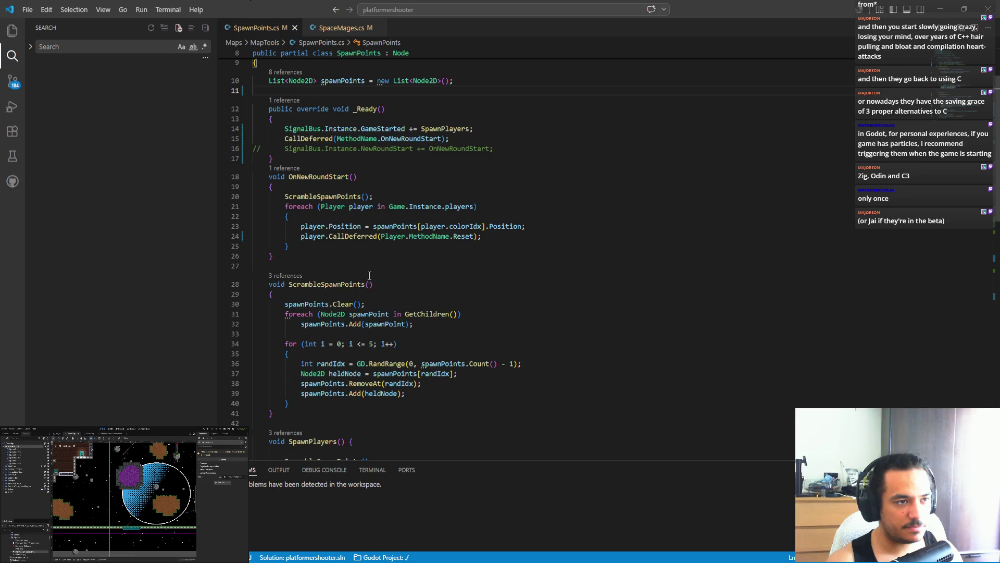
scroll(354, 265, down, 6)
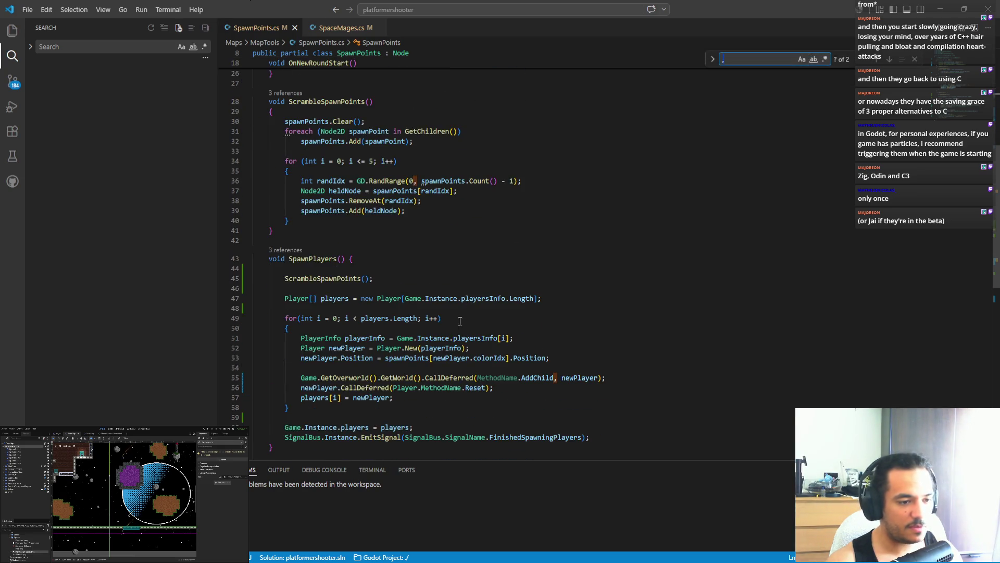
click(453, 377)
click(570, 358)
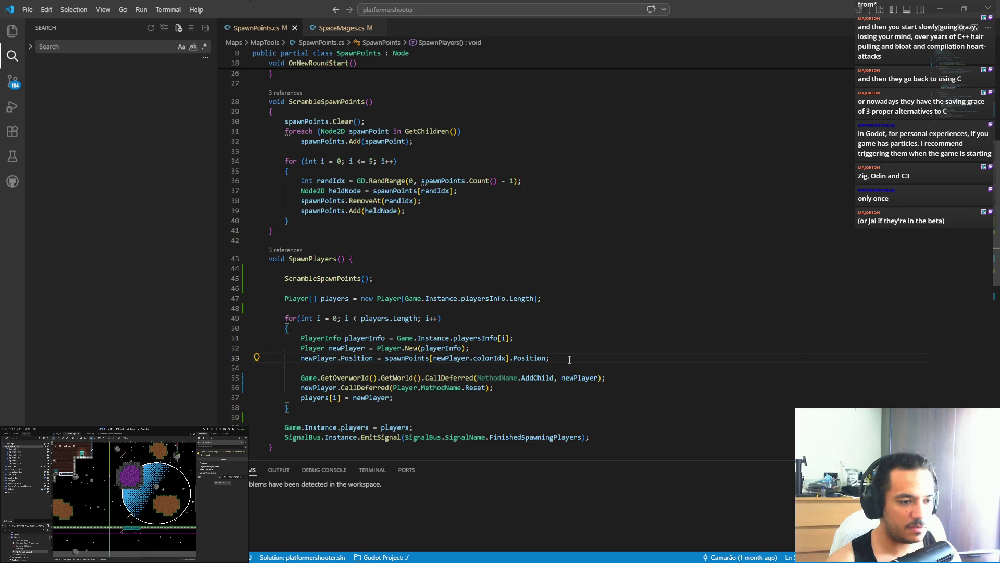
key(Return)
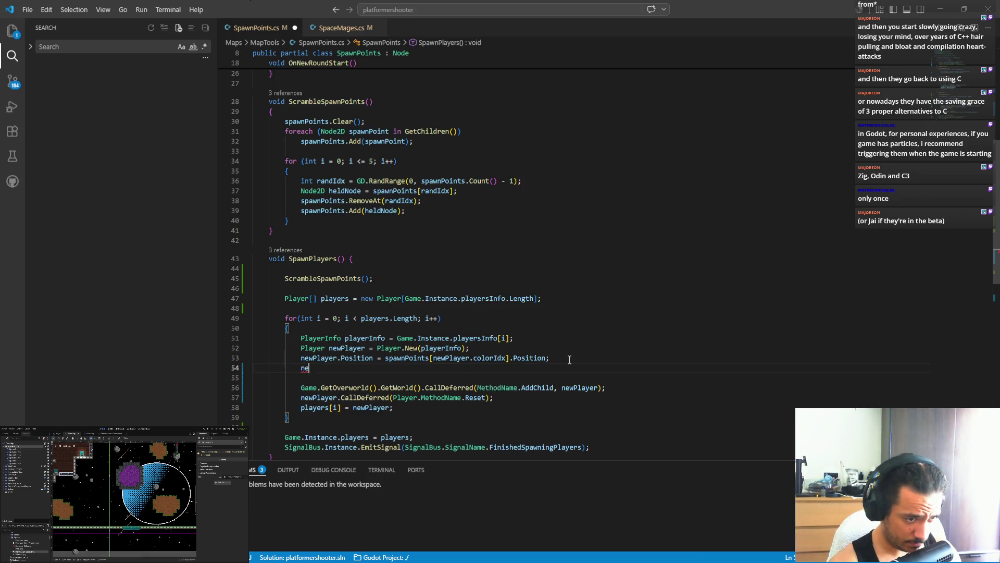
- Write 'newPlayer.pilotSprite;' on line 54 and go to pilotSprite's definition in Player.cs
text(newPlayer.)
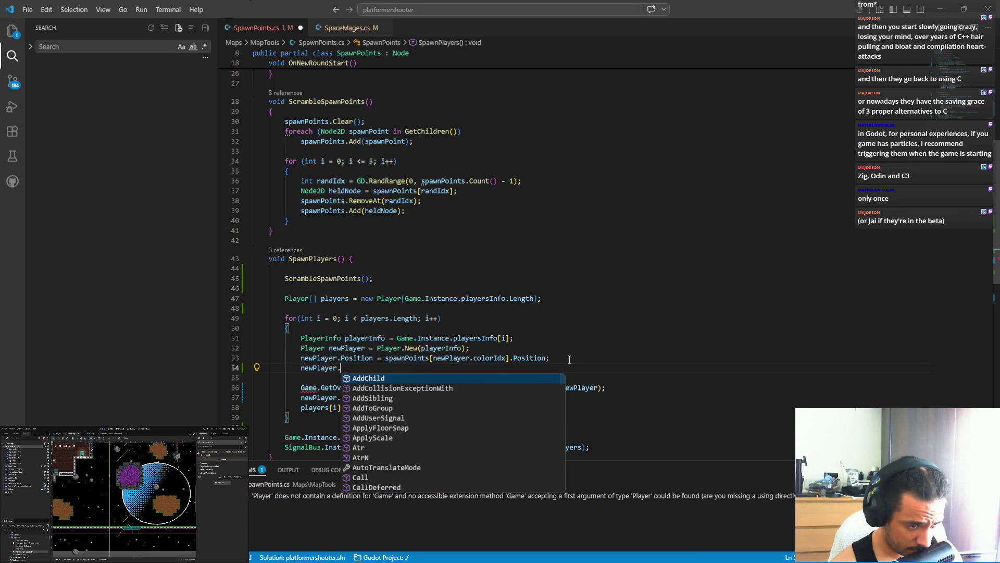
text(p)
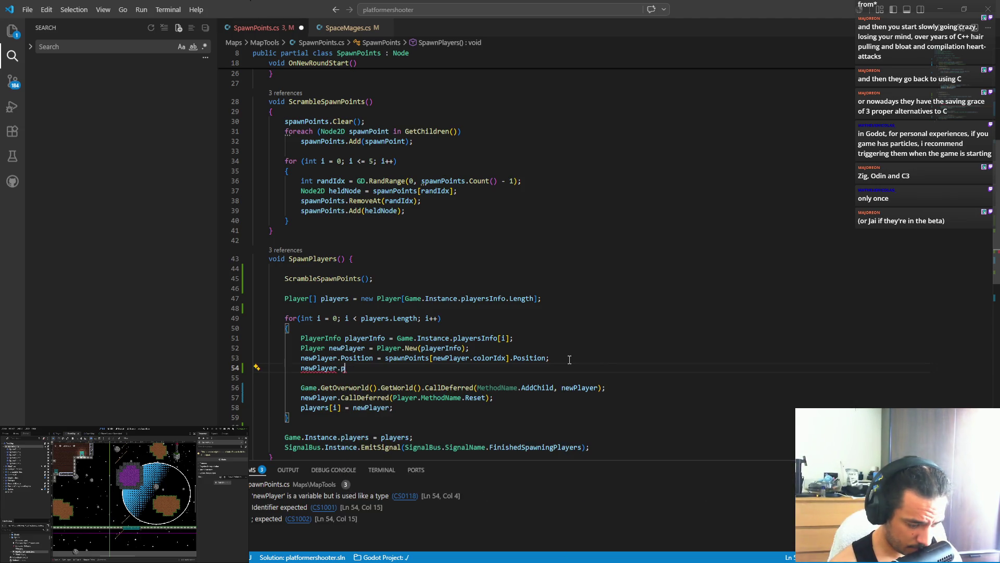
text(oilotsp)
text(p)
key(Tab)
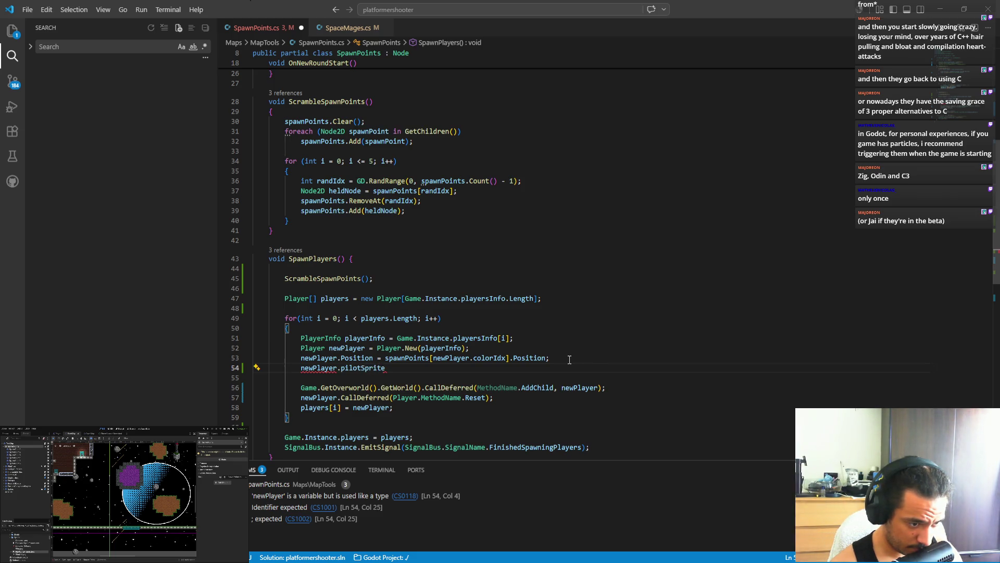
text(;)
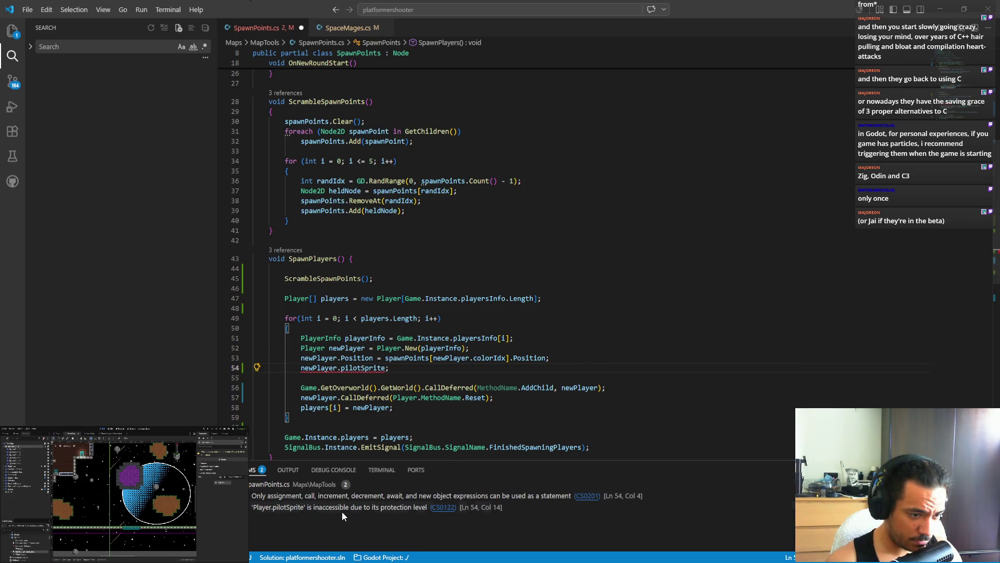
ctrl+click(364, 368)
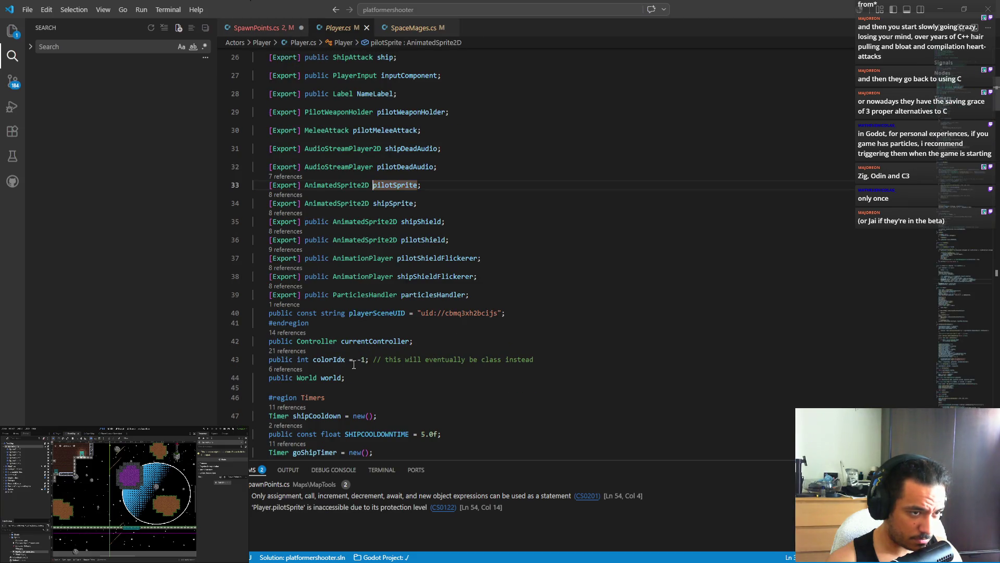
- Add 'public' to the pilotSprite and shipSprite AnimatedSprite2D fields, save Player.cs, and return to SpawnPoints.cs
click(306, 185)
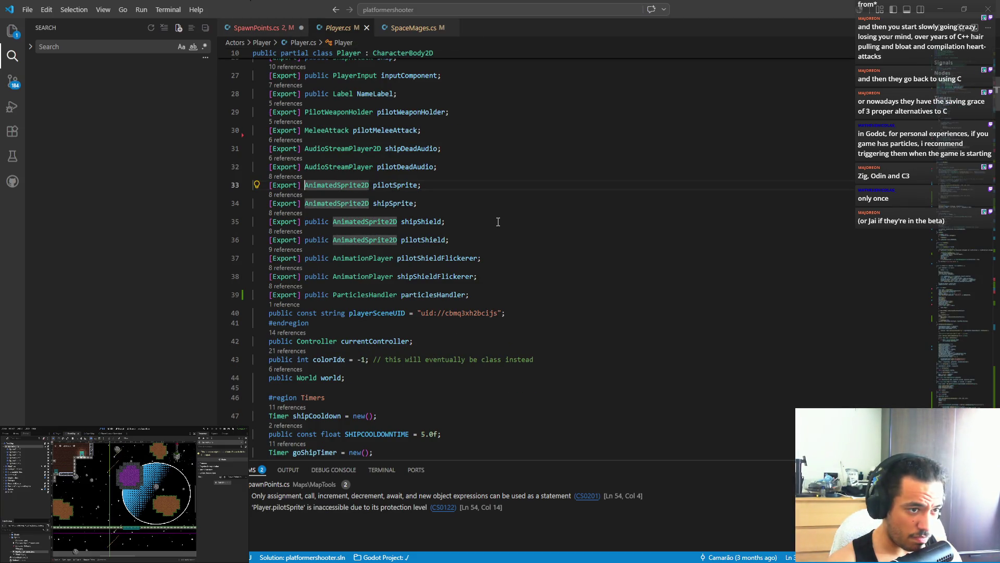
text(pb)
key(BackSpace)
text(ub)
key(Tab)
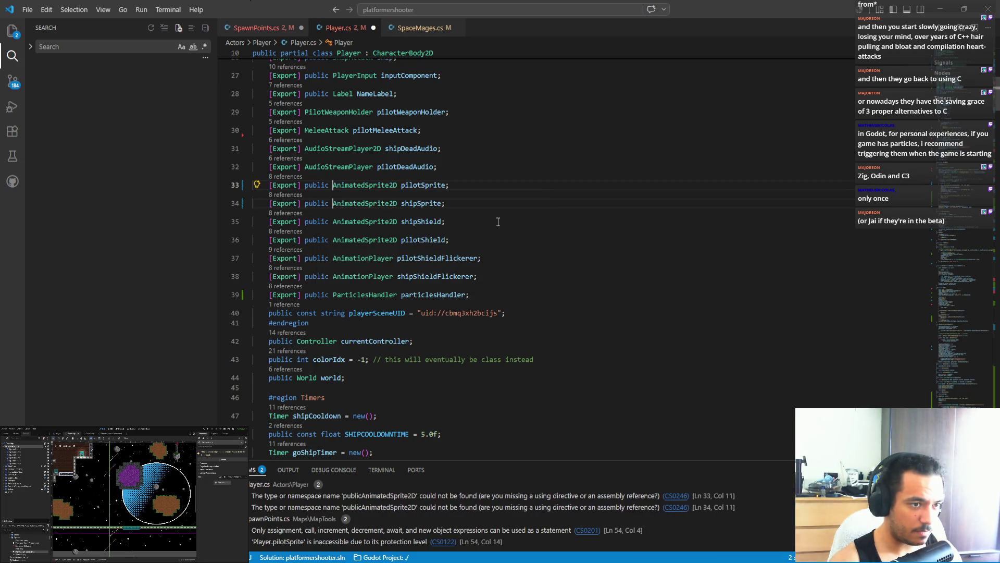
click(498, 221)
key(ctrl+s)
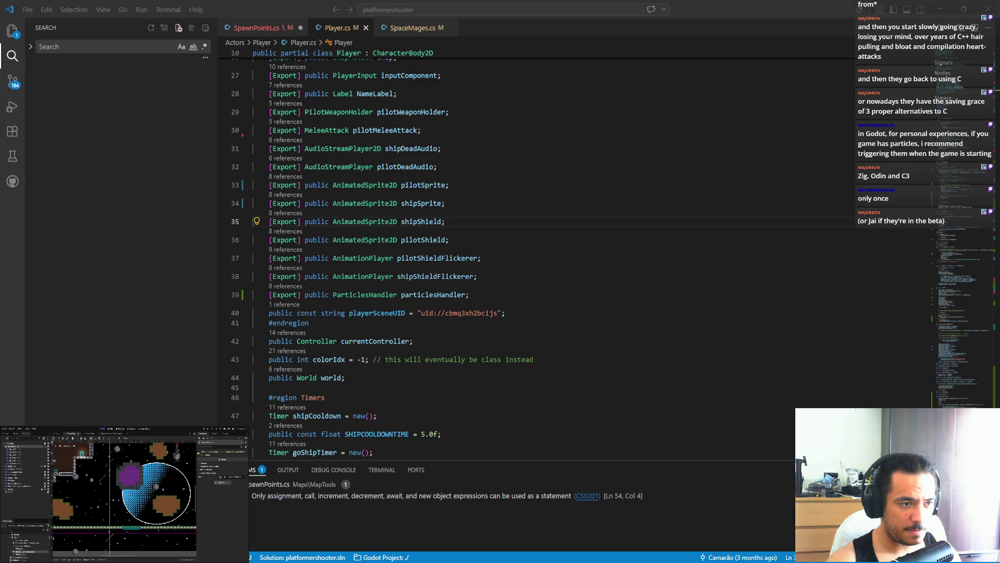
key(alt+Tab)
click(282, 27)
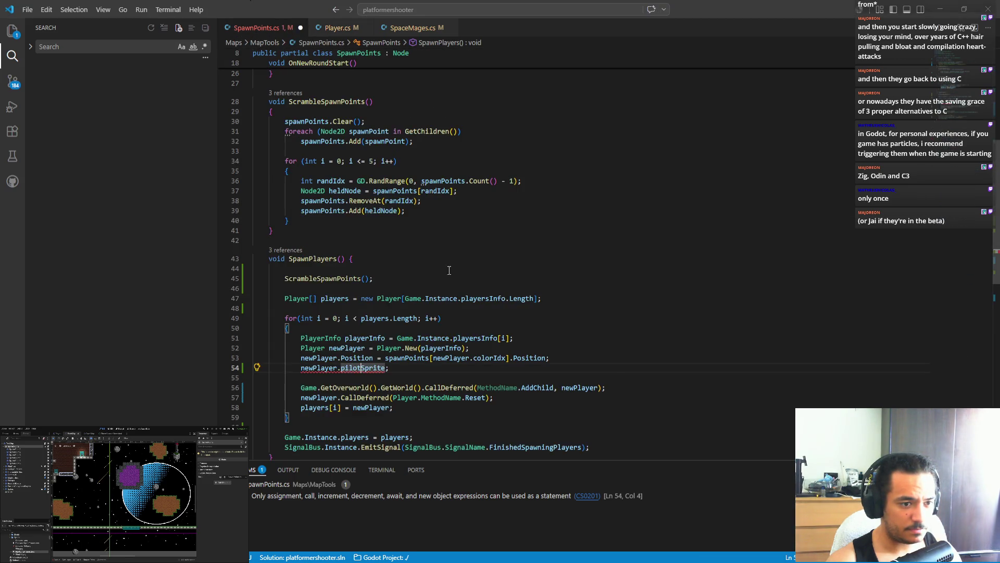
- Extend line 54 to 'newPlayer.pilotSprite.SpriteFrames =' with the value left blank
text(.)
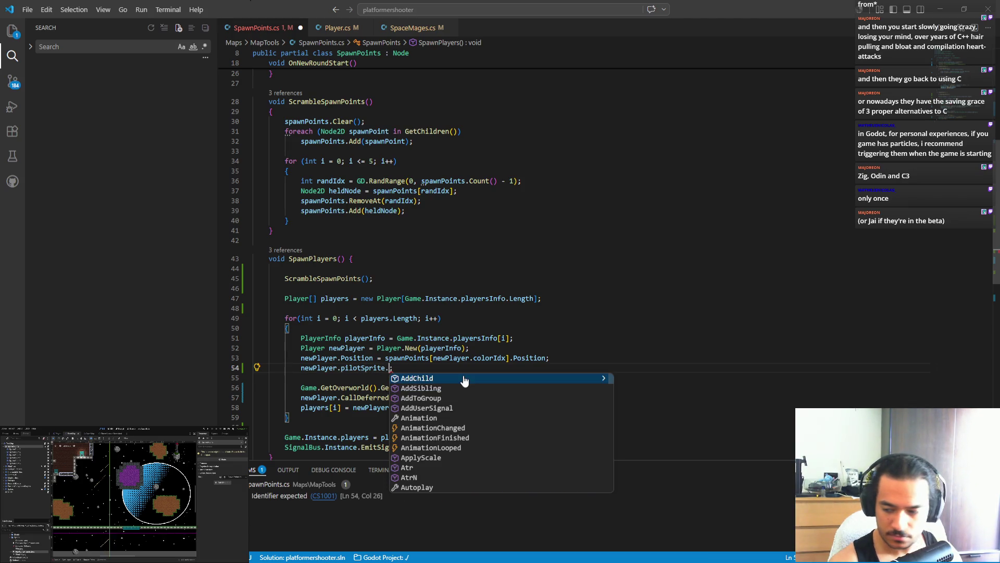
text(texture)
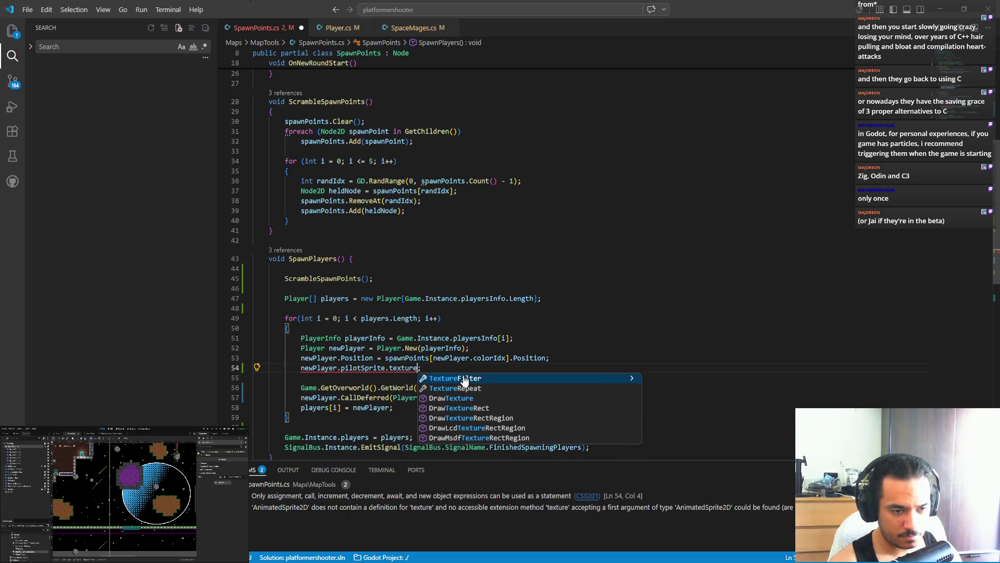
key(BackSpace)
key(BackSpace)
text(spiret)
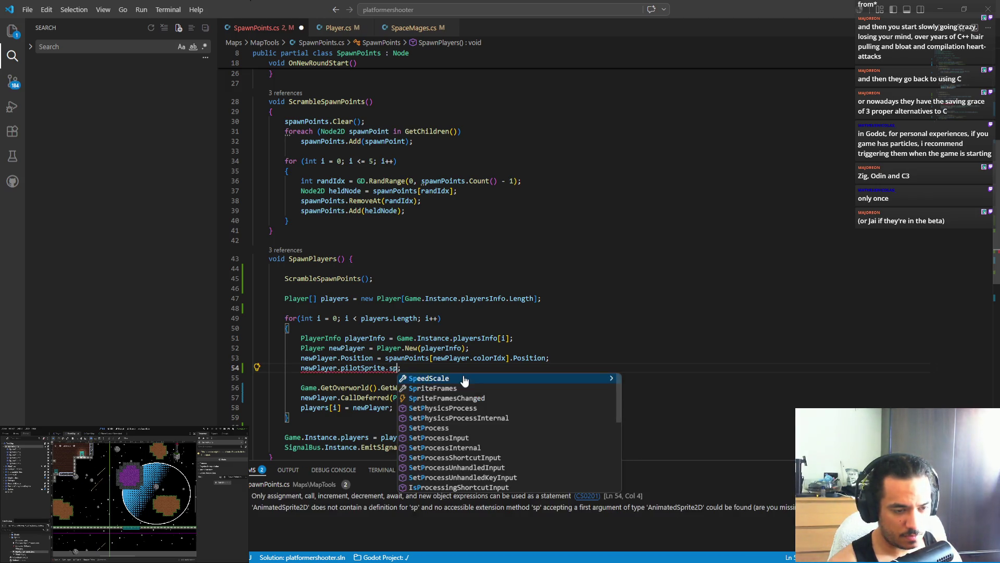
key(BackSpace)
key(BackSpace)
key(BackSpace)
text(rite)
key(Return)
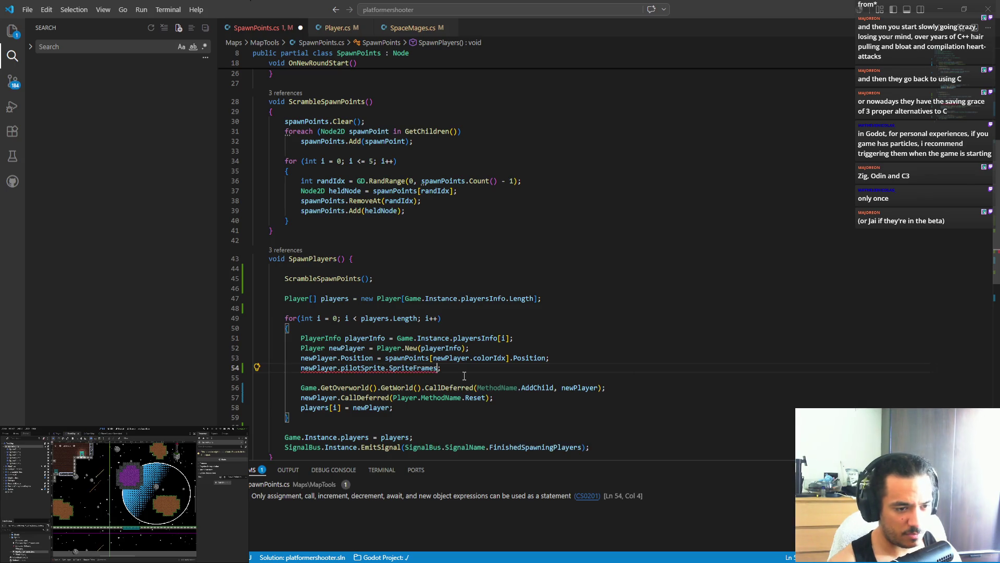
text(= Get)
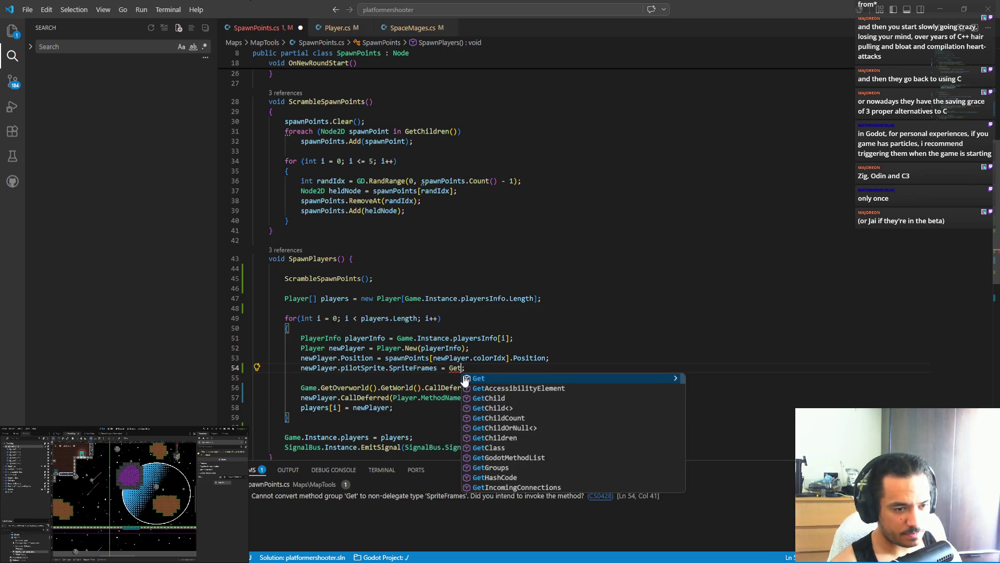
key(BackSpace)
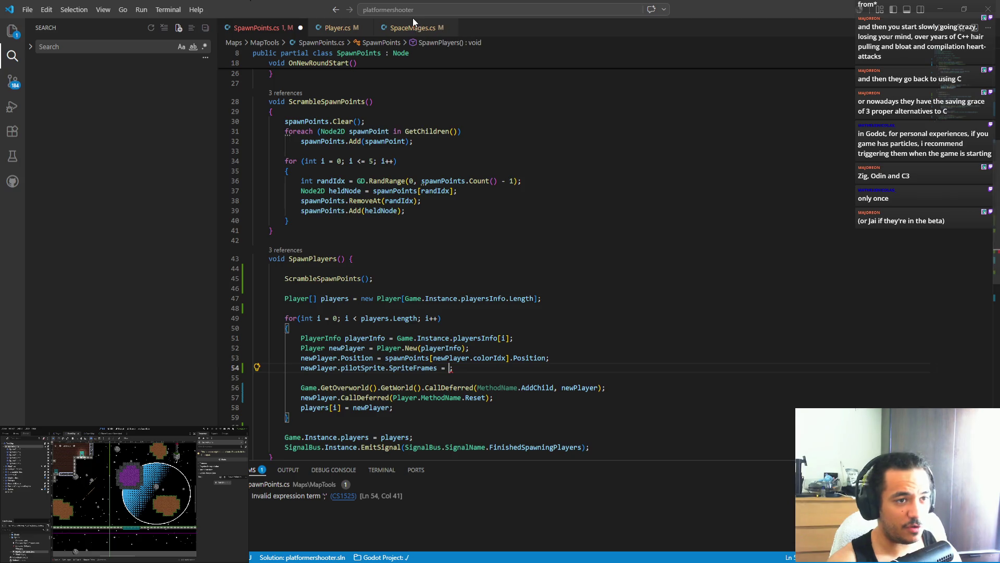
- Rename spriteFramesUIDs to pilotSpriteFramesUIDs in SpaceMages.cs and copy the new name
click(411, 28)
key(Left)
text(pilot)
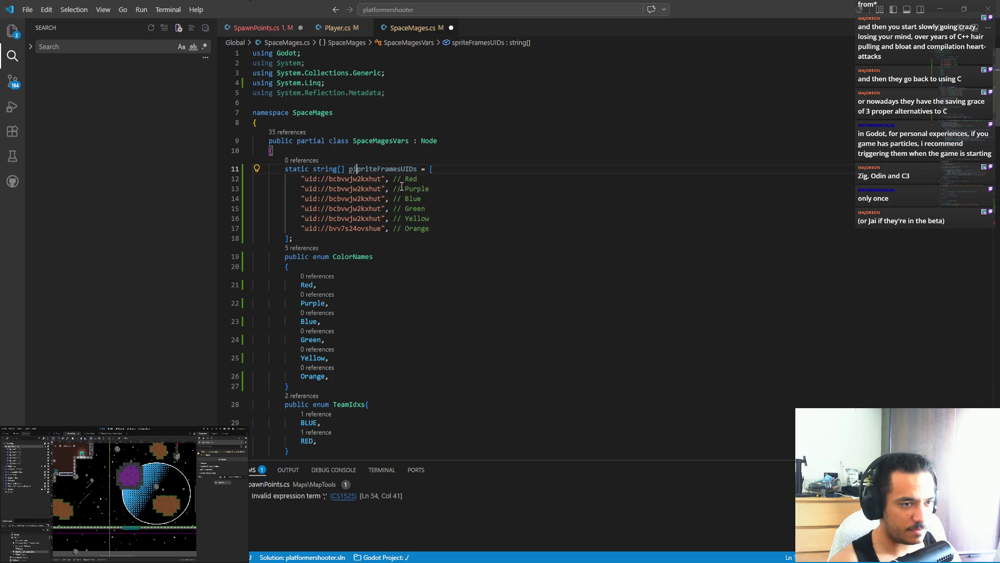
key(Delete)
text(S)
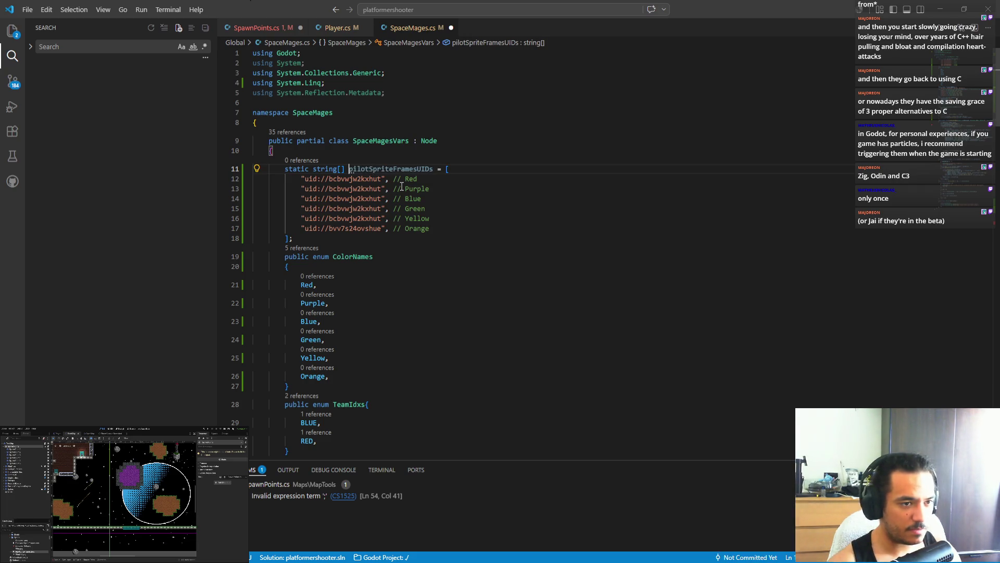
key(ctrl+d)
- Assign pilotSpriteFramesUIDs[colorIdx] on line 54 of SpawnPoints.cs
click(288, 29)
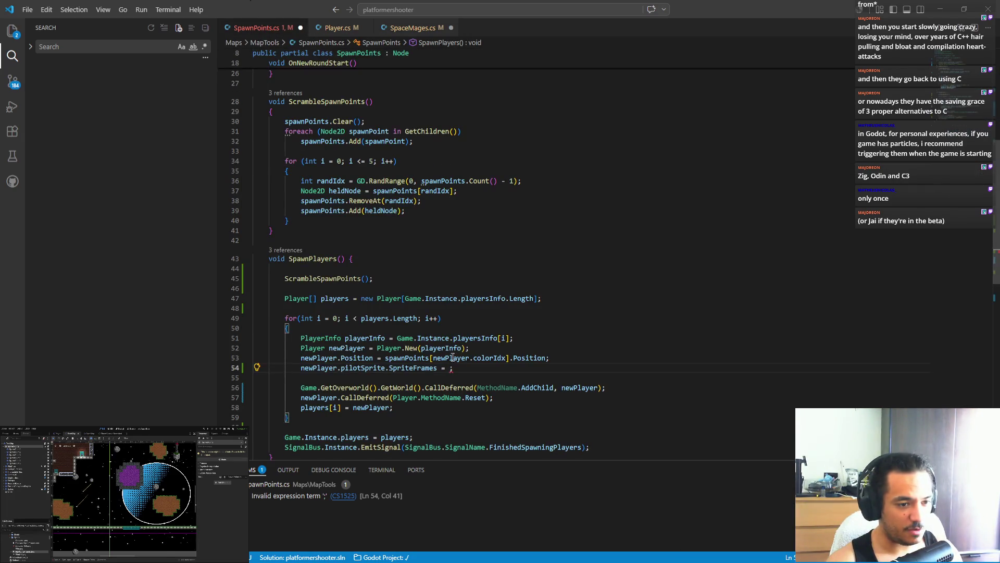
text(pilotSpriteFramesUIDs)
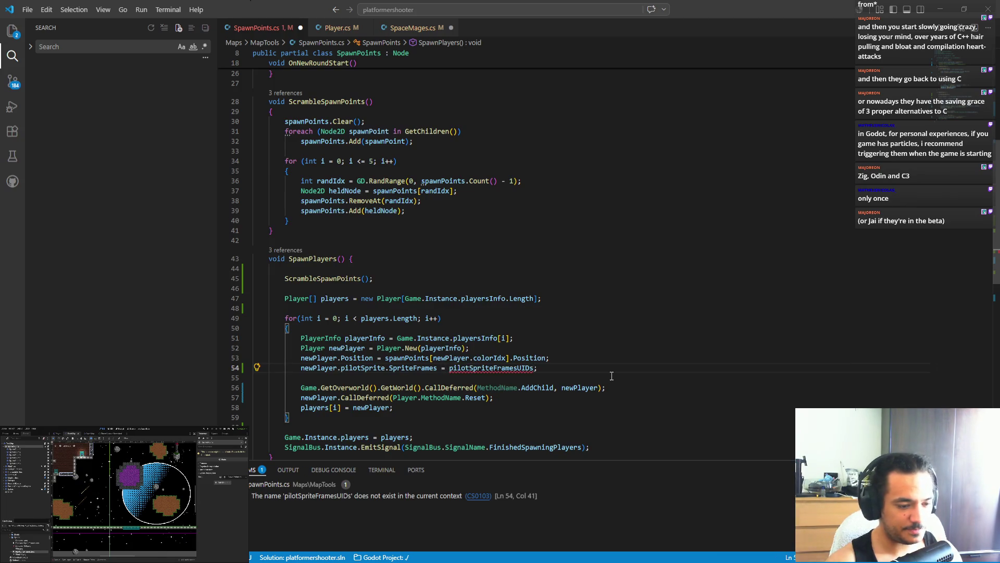
key(ctrl+shift+Left)
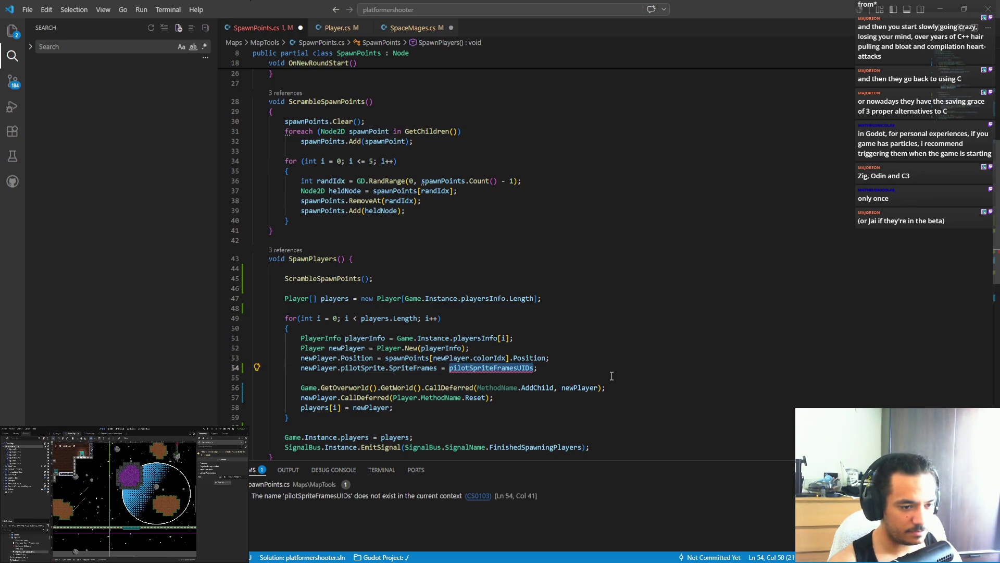
text([)
key(ctrl+z)
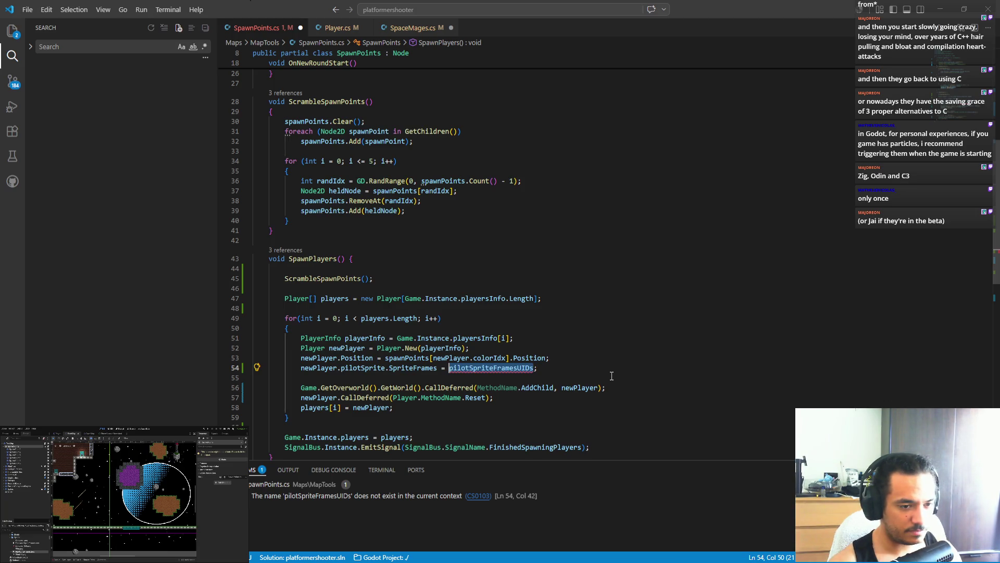
key(Right)
text([)
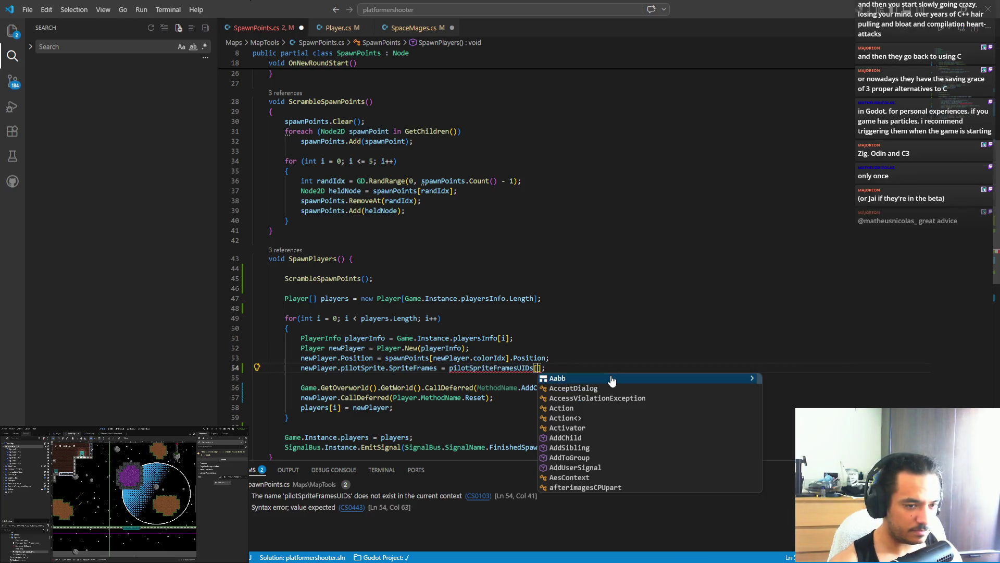
key(Escape)
key(Up)
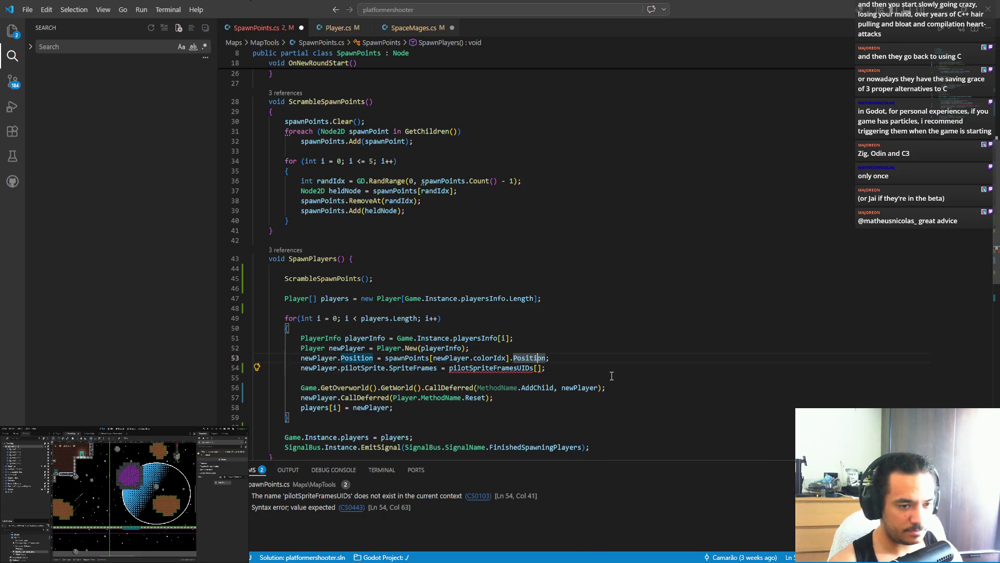
key(Down)
key(End)
key(Left)
key(Left)
text(colorIdx)
- Wrap the indexed array in GD.Load<SpriteFrames>(...)
key(ctrl+Left)
key(ctrl+Left)
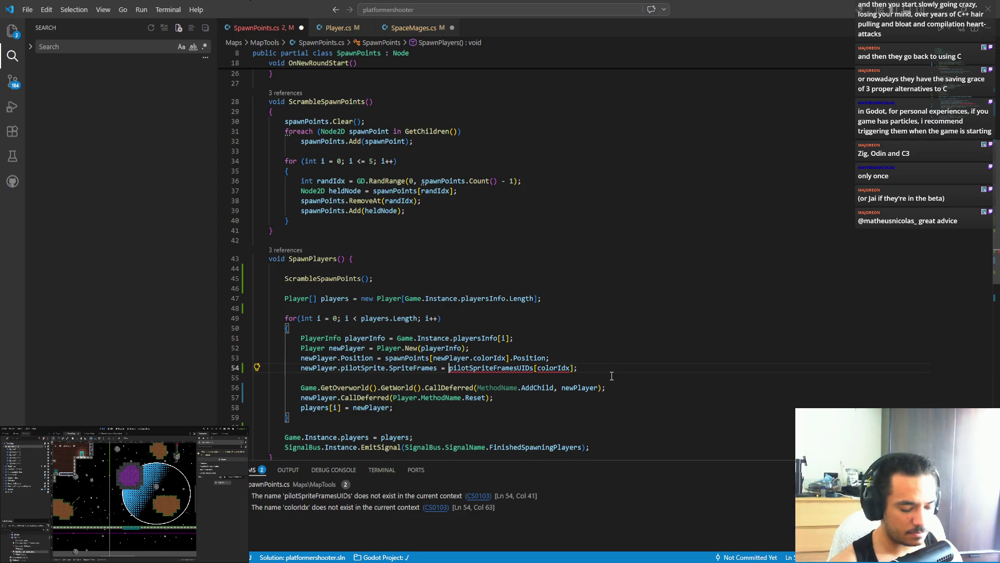
key(ctrl+shift+Right)
key(ctrl+shift+Right)
key(ctrl+shift+Right)
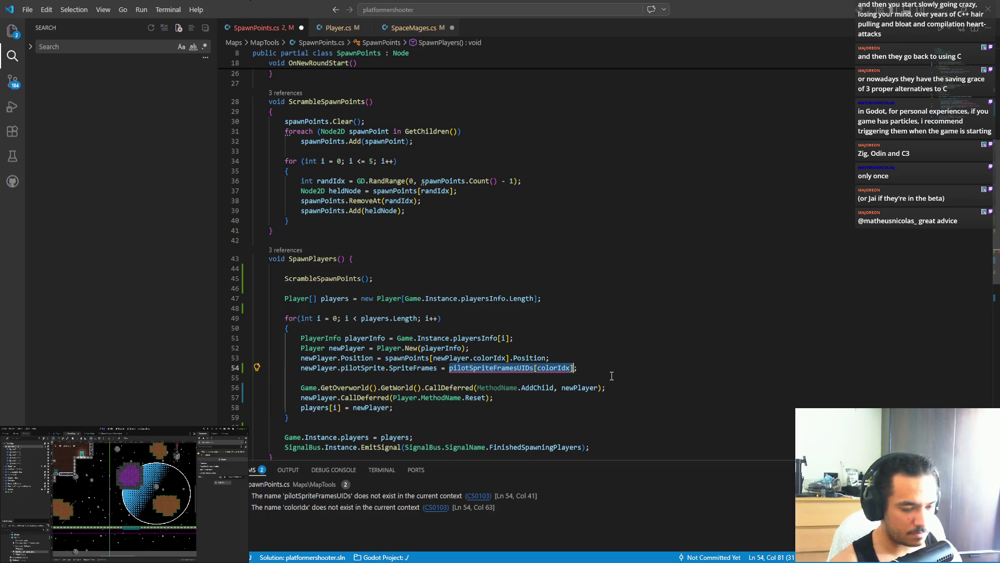
text(()
text(GD.load)
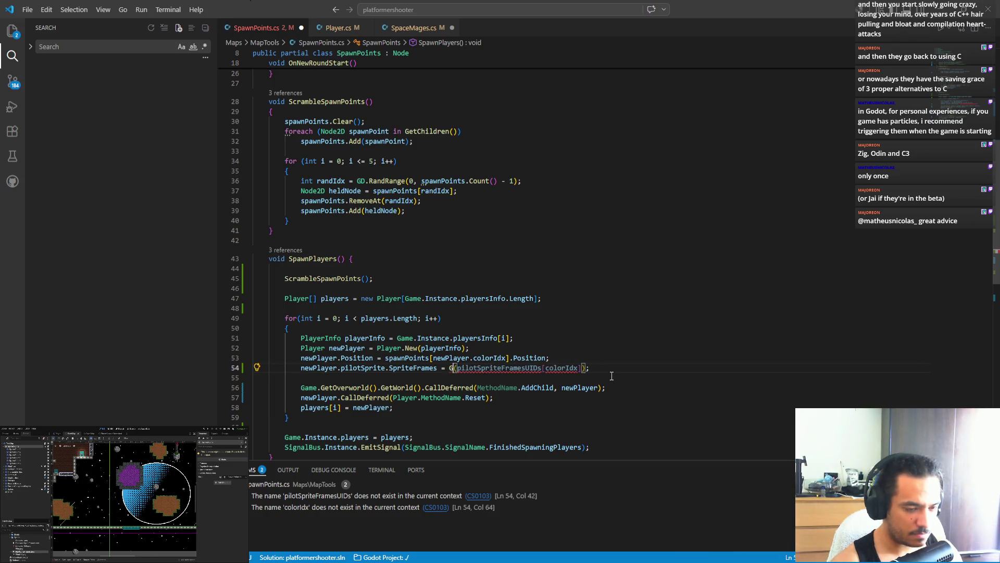
key(Down)
key(Return)
text(SpriteF>)
key(Return)
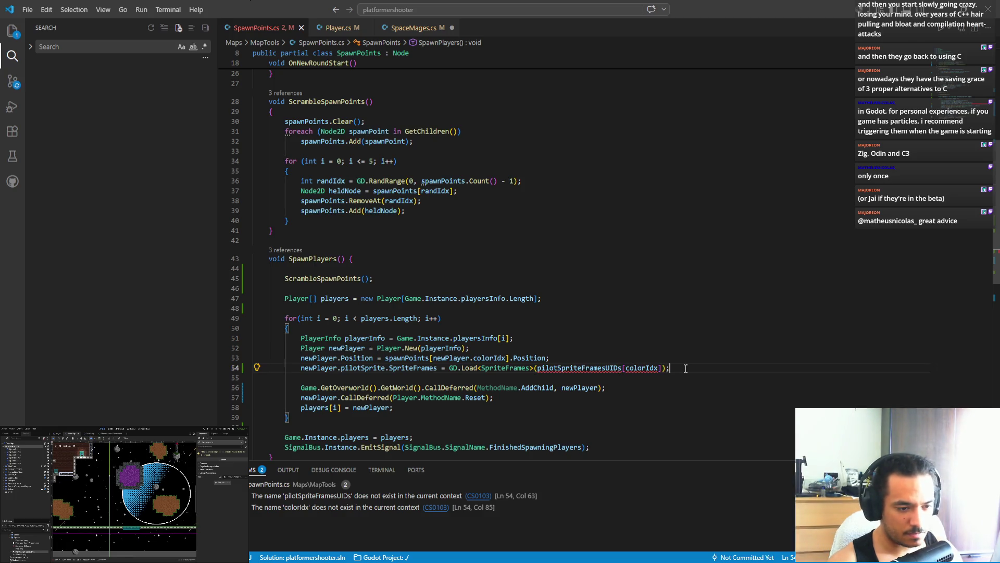
click(564, 368)
scroll(564, 369, up, 10)
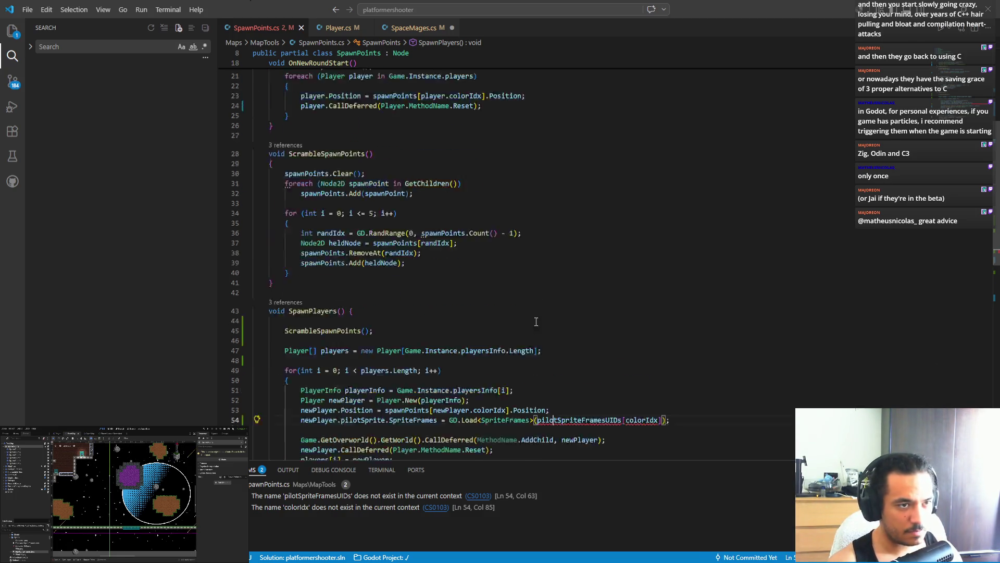
- Add 'using static SpaceMages.SpaceMagesVars;' to SpawnPoints.cs and save
click(317, 63)
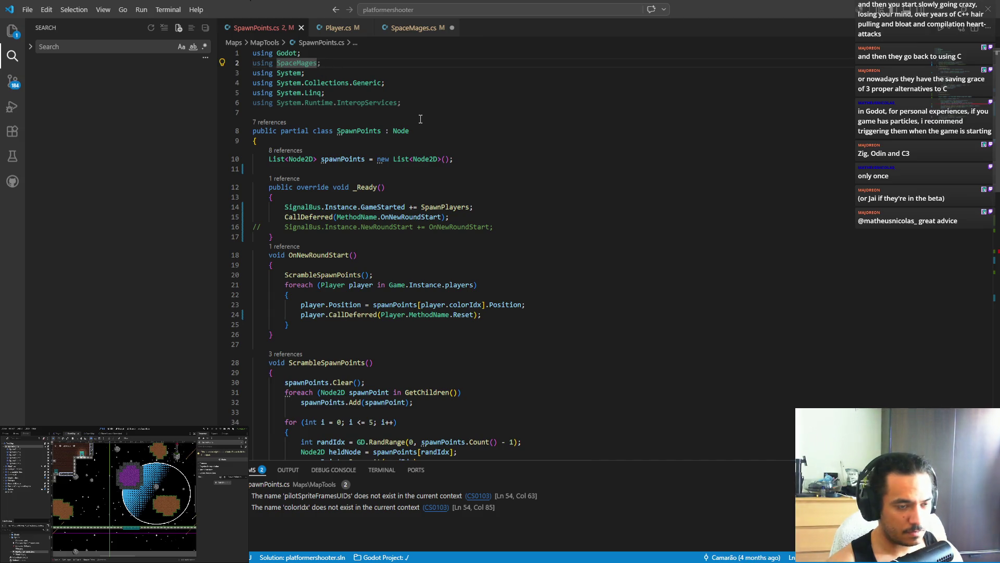
text(.spaceMagesVars)
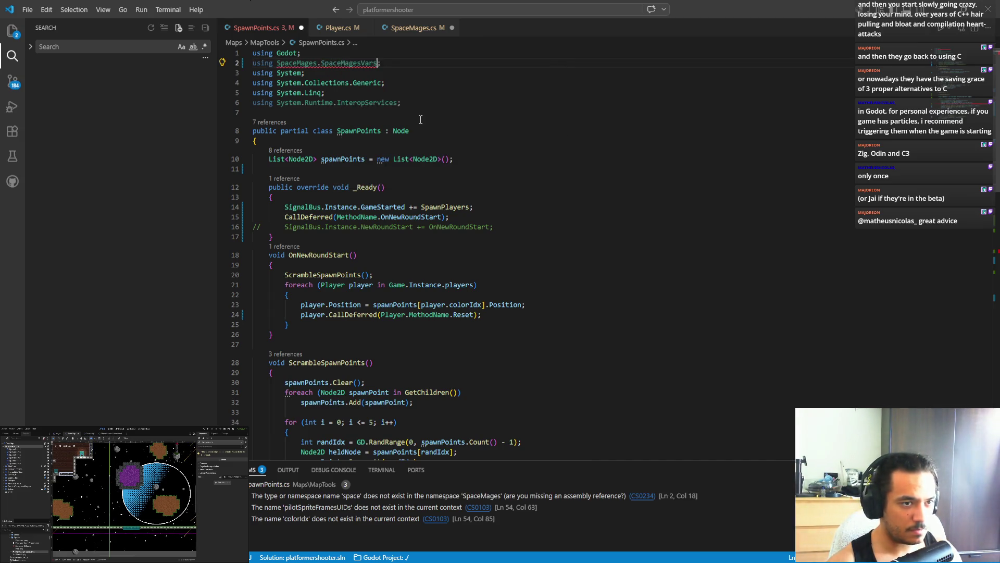
click(380, 103)
click(277, 63)
text(stat)
key(Tab)
key(ctrl+s)
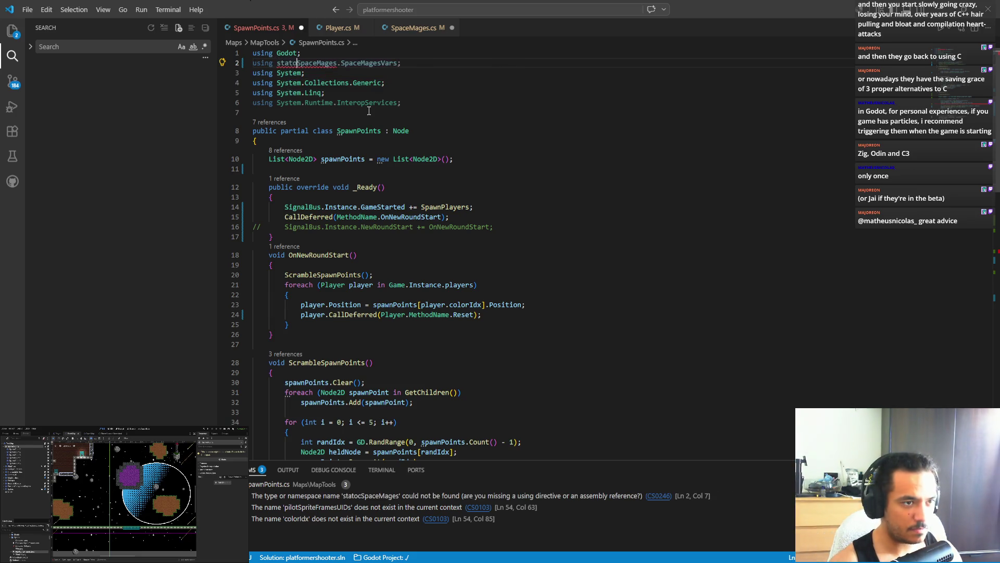
- Make the pilotSpriteFramesUIDs field public in SpaceMages.cs and save
click(448, 496)
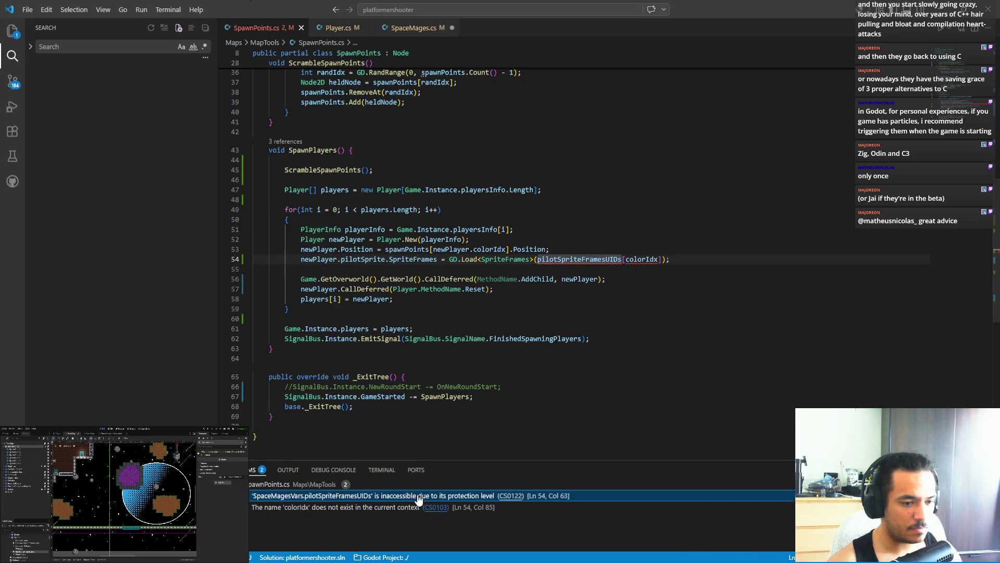
ctrl+click(555, 259)
click(286, 169)
text(pblic static string[] pilotSpriteFramesUIDs = [)
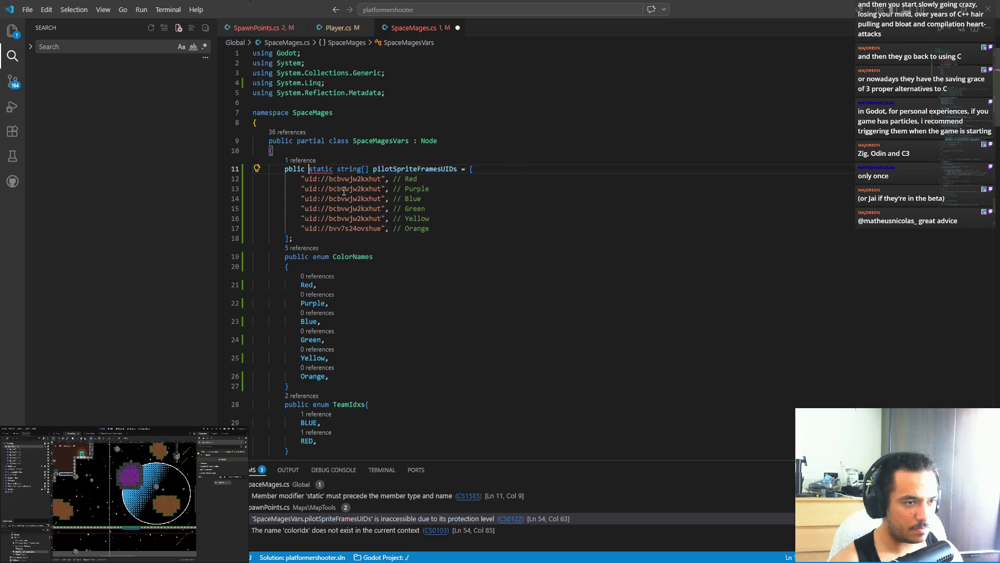
key(ctrl+Left)
key(Right)
text(u)
key(ctrl+s)
- Back in SpawnPoints.cs, change the line 54 index to newPlayer.colorIdx
key(alt+Left)
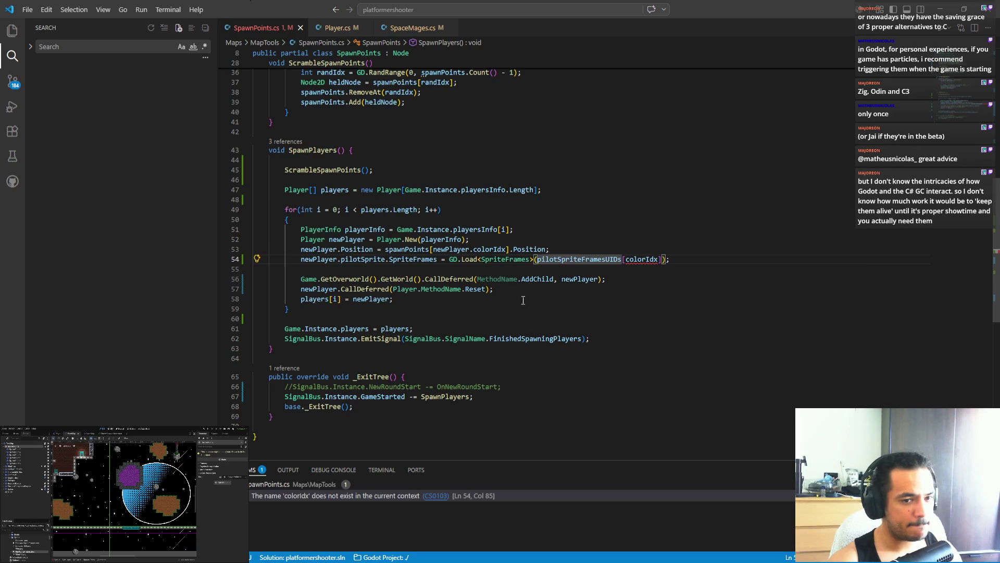
click(645, 259)
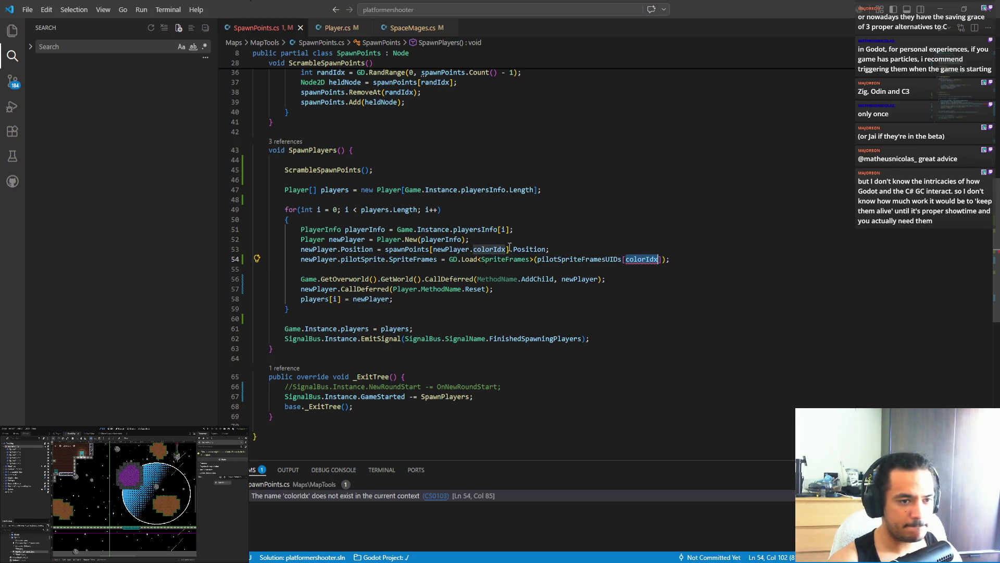
click(433, 249)
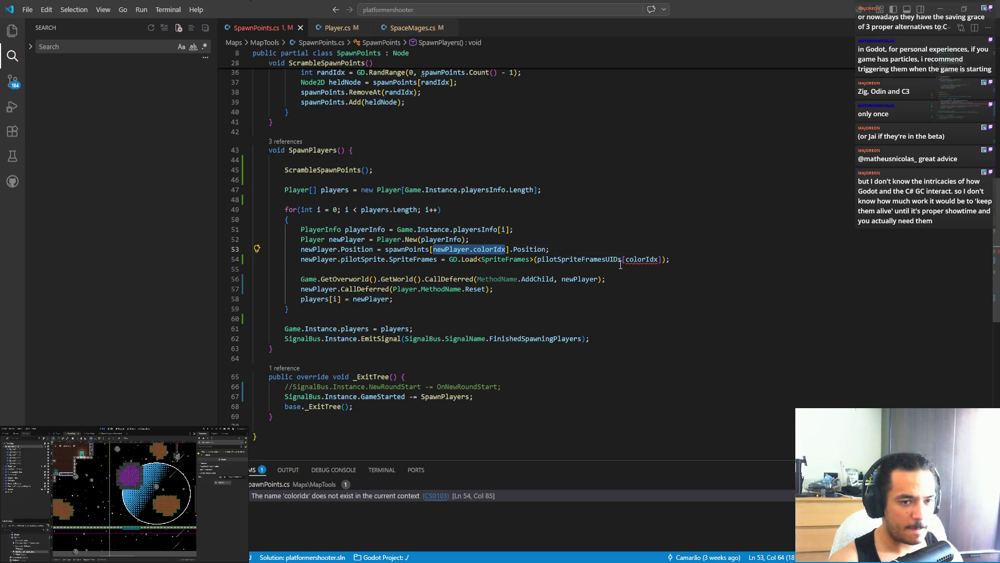
click(637, 259)
text(newPlayer.)
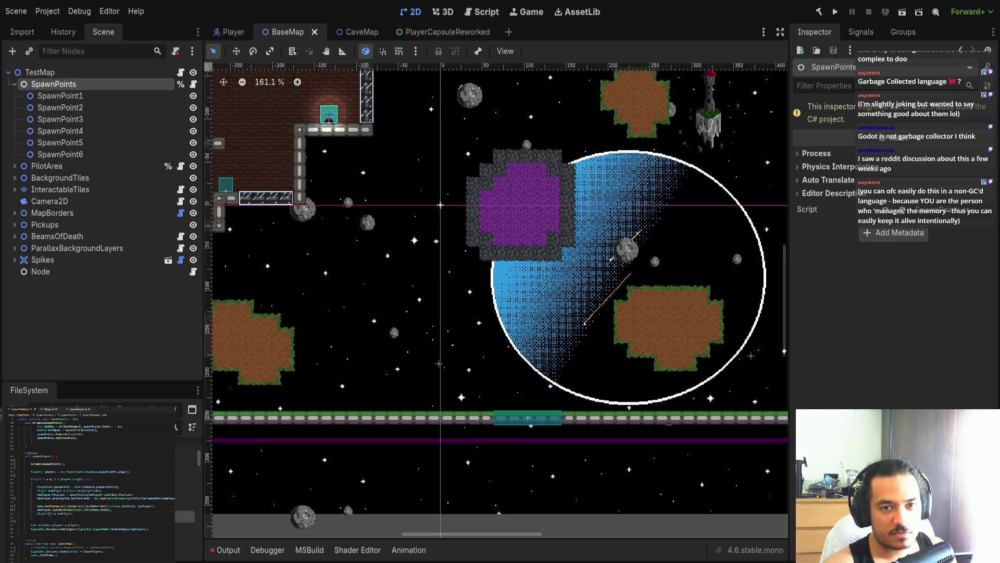
- Run the project from Godot and expand MasterPreloader in the Remote scene tree
click(835, 11)
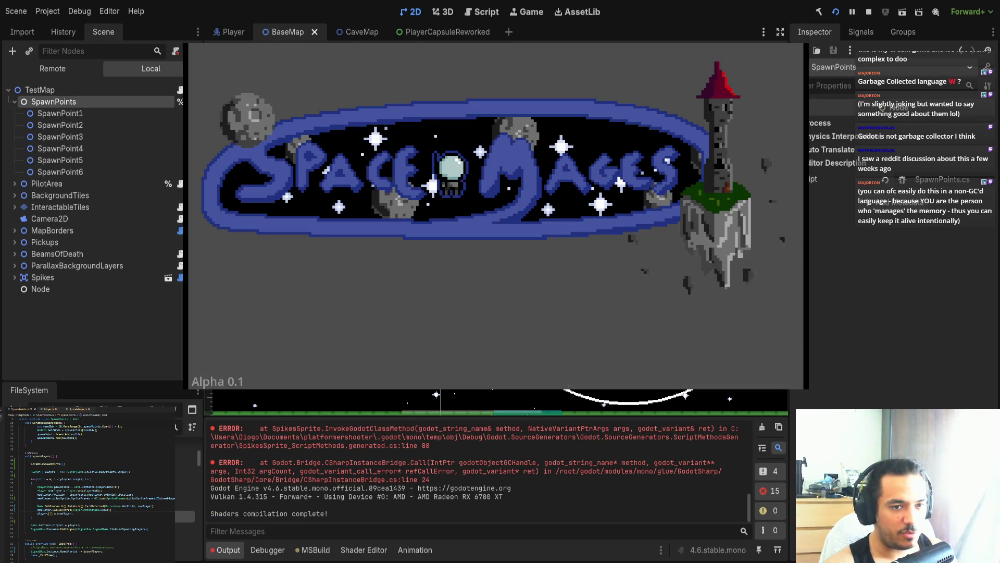
click(53, 69)
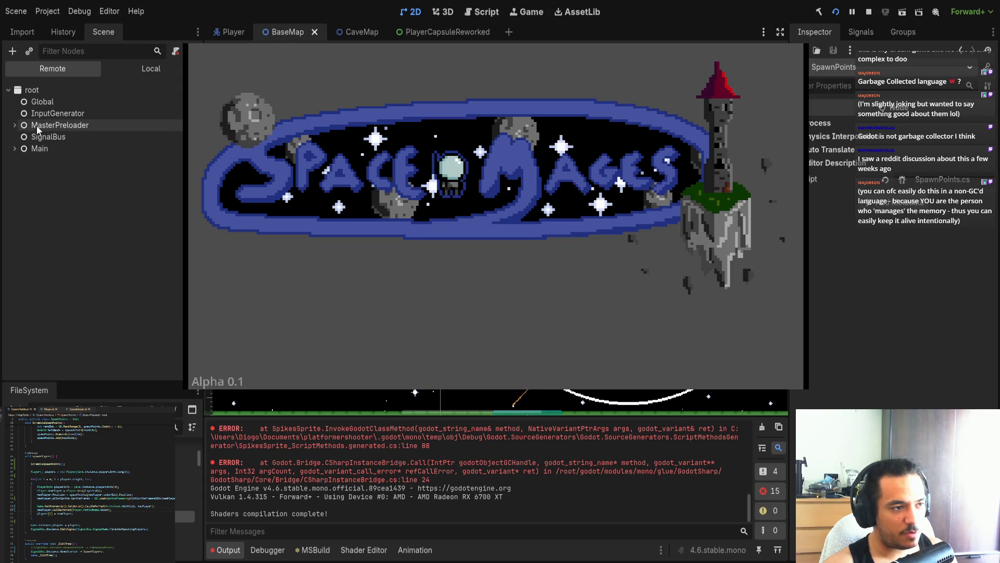
click(15, 125)
- Expand ObjectPool's GPUParticles list and inspect a pooled GPUParticles2D node's properties
click(21, 137)
click(66, 148)
click(28, 149)
scroll(91, 234, down, 2)
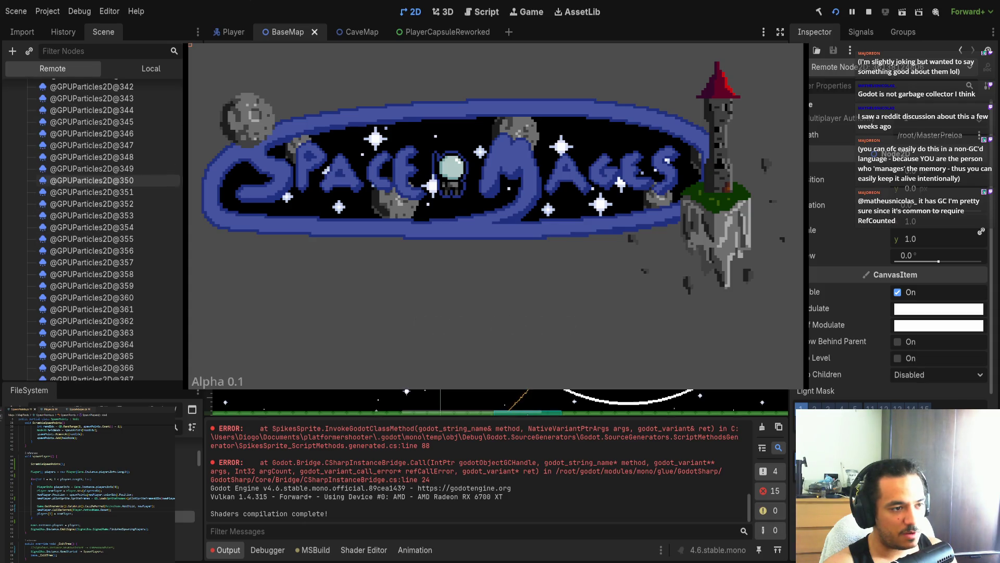
scroll(112, 255, down, 10)
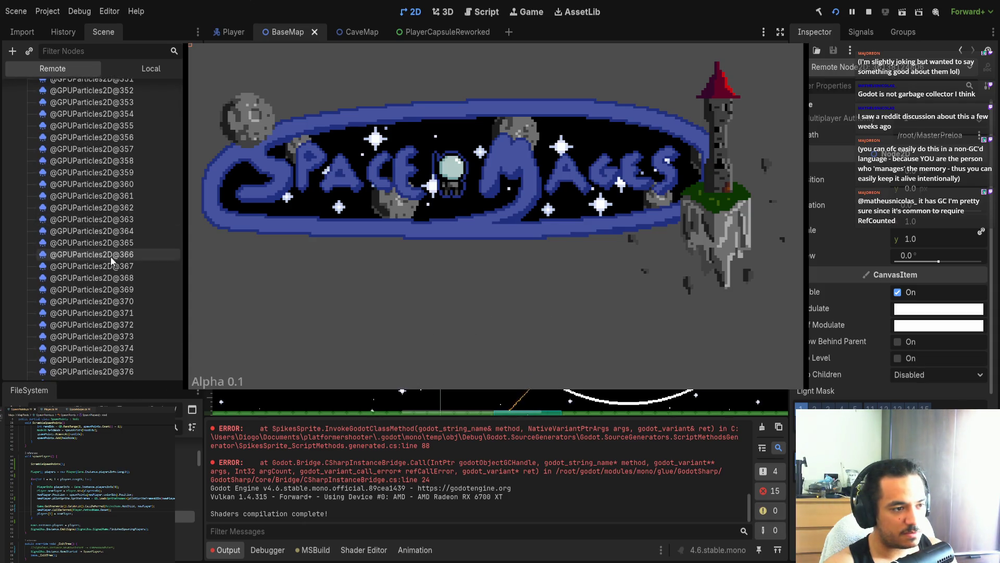
scroll(104, 332, up, 10)
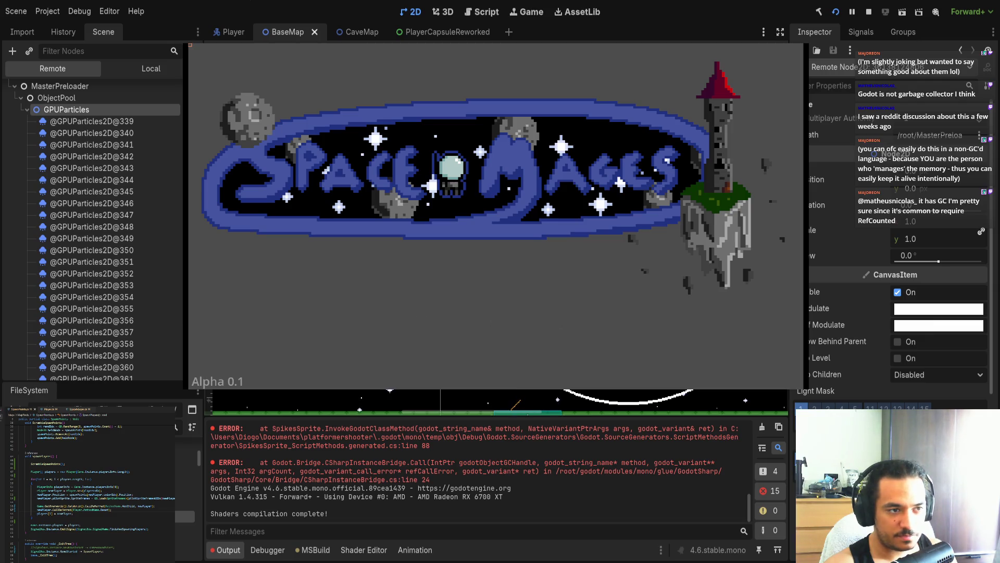
click(91, 133)
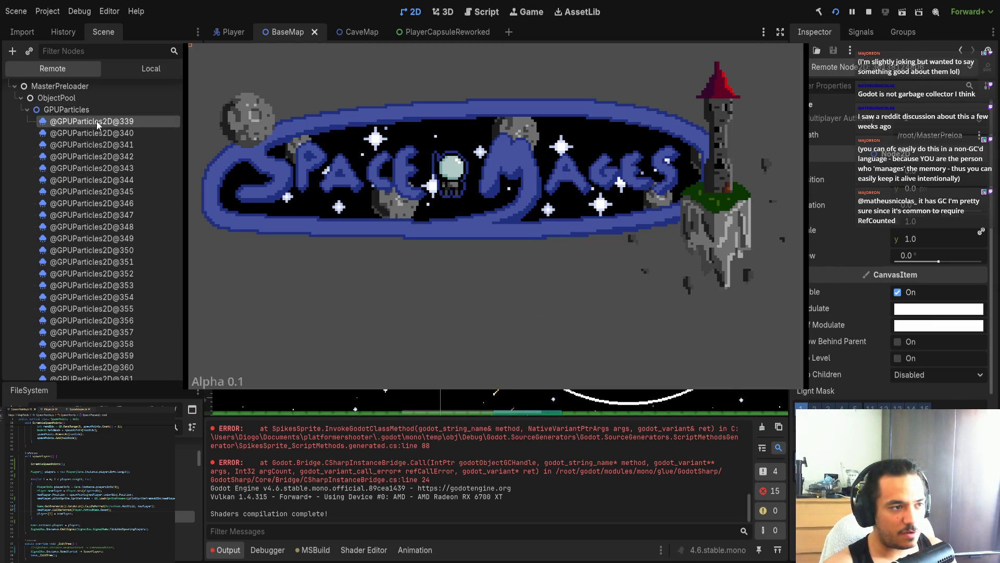
scroll(110, 234, down, 9)
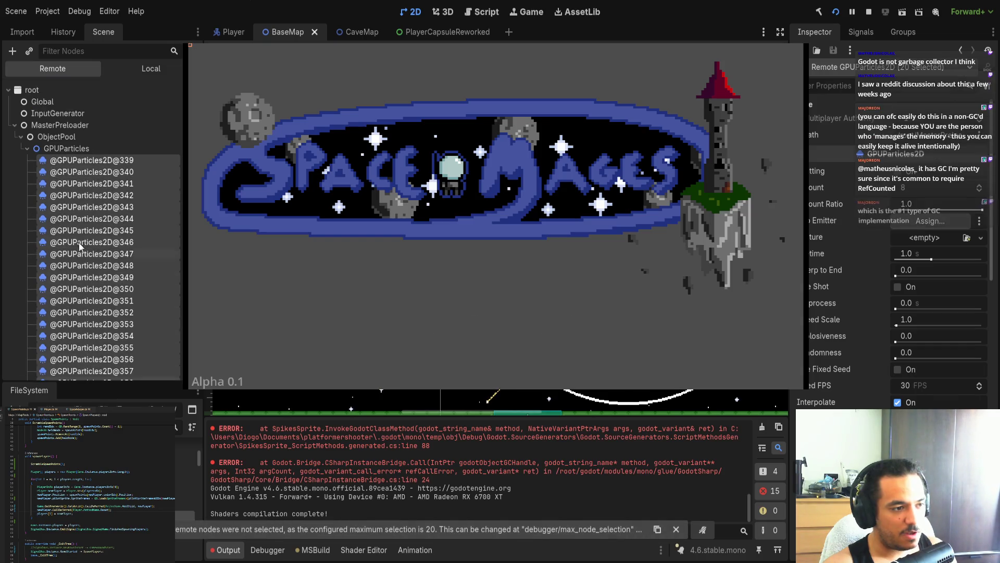
click(27, 149)
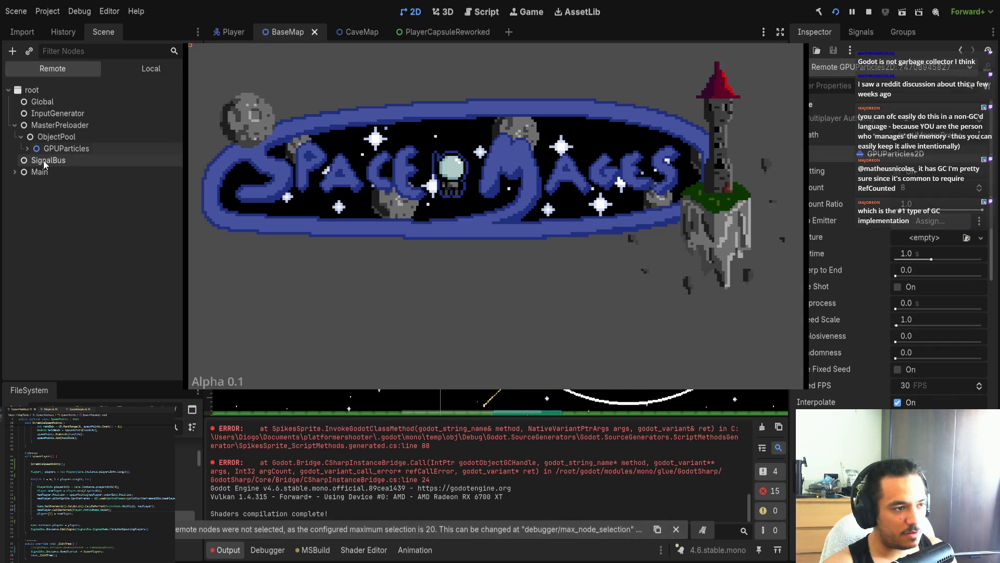
click(14, 125)
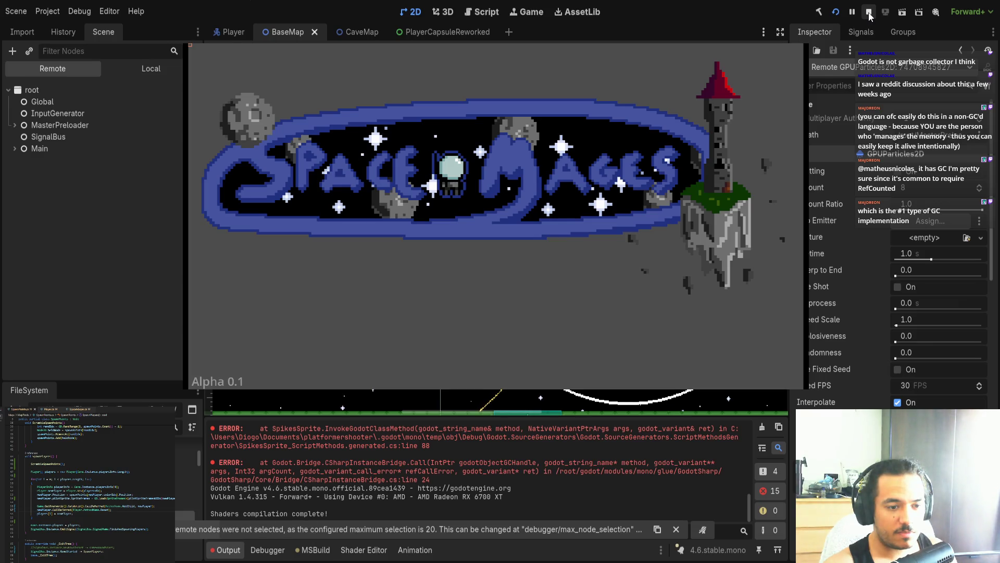
click(14, 125)
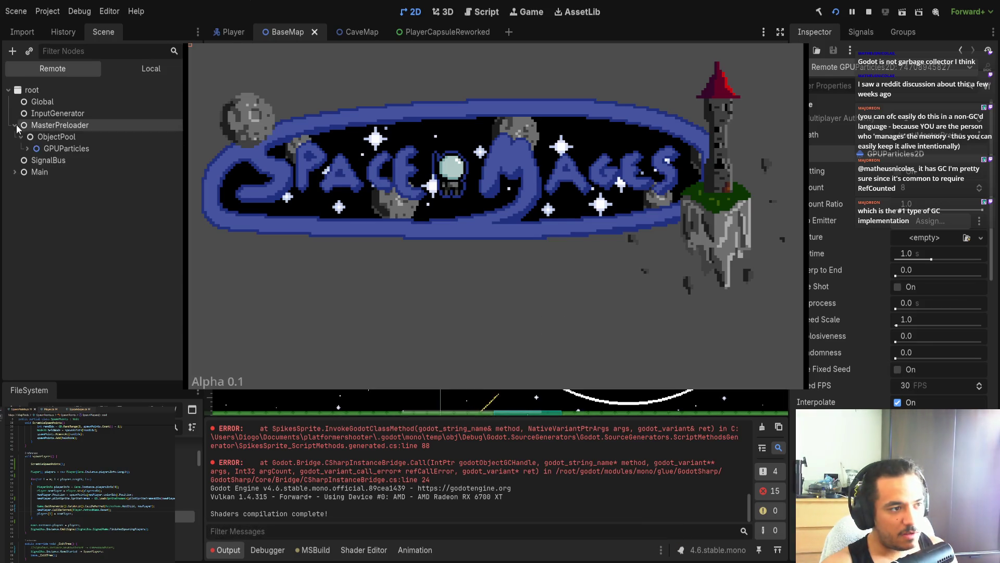
click(21, 137)
click(28, 148)
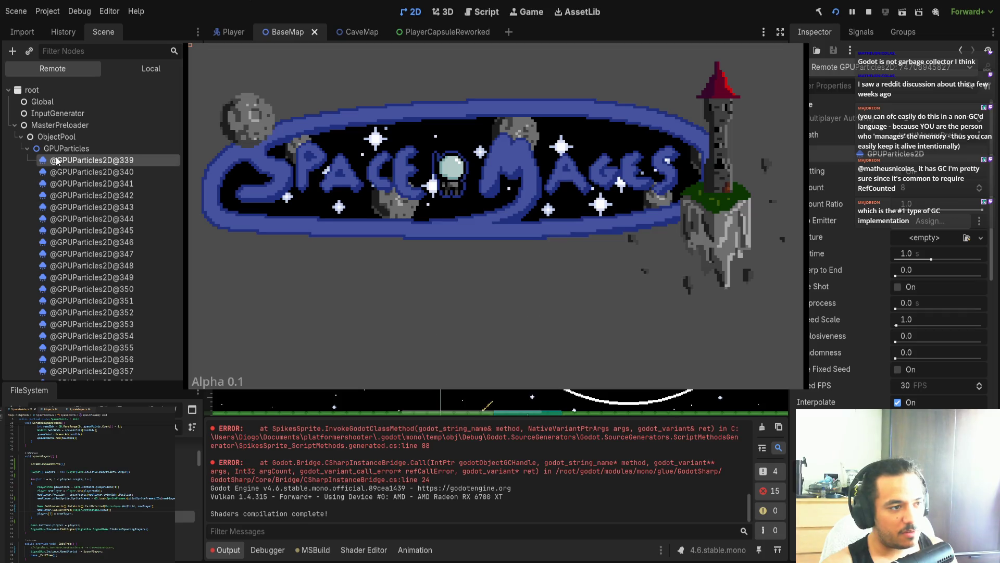
click(82, 149)
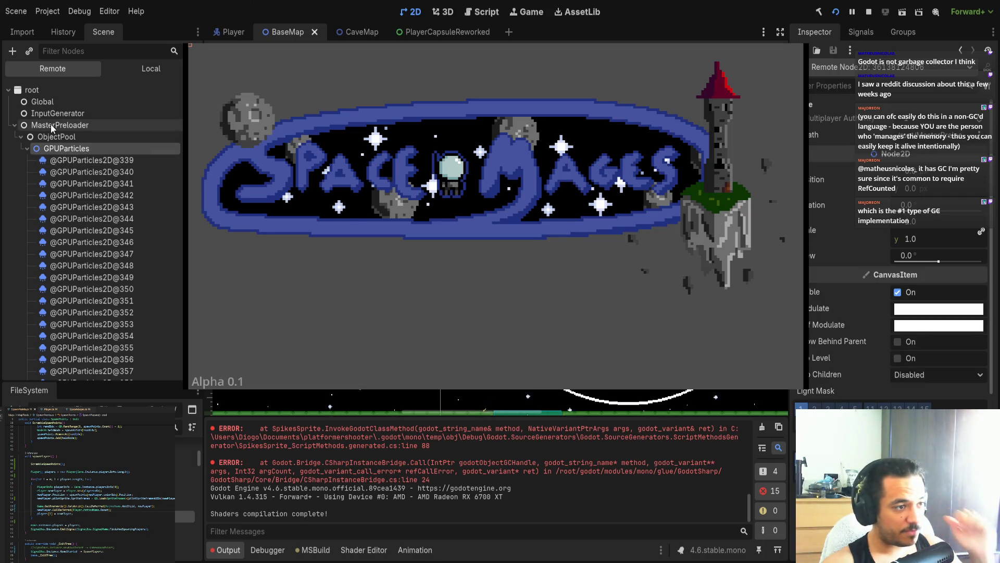
click(54, 125)
click(53, 137)
scroll(89, 185, down, 3)
scroll(93, 146, up, 3)
click(90, 162)
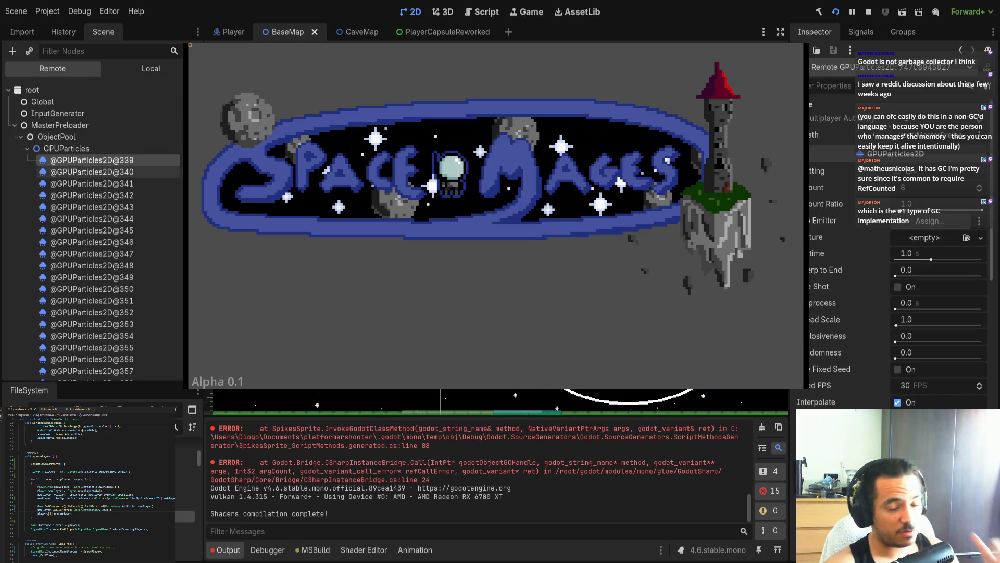
click(869, 11)
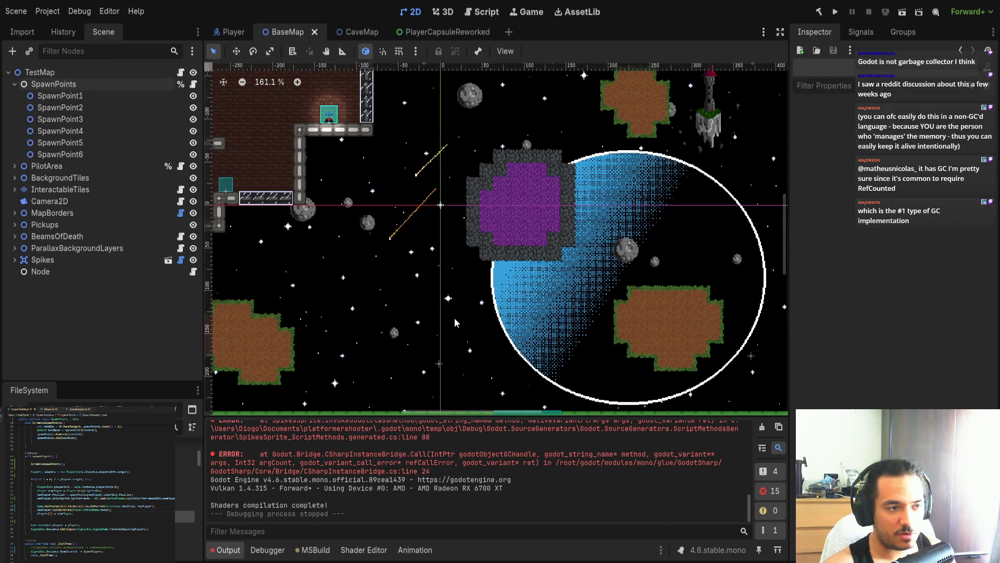
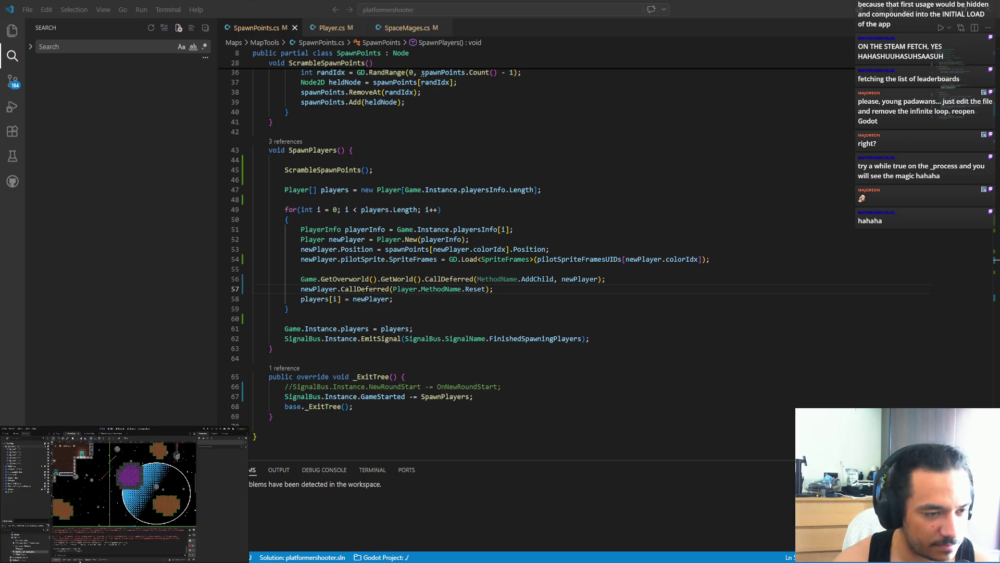
- Check SpawnPlayers() in SpawnPoints.cs at line 58, then launch Space Mages to its title menu
key(alt+Tab)
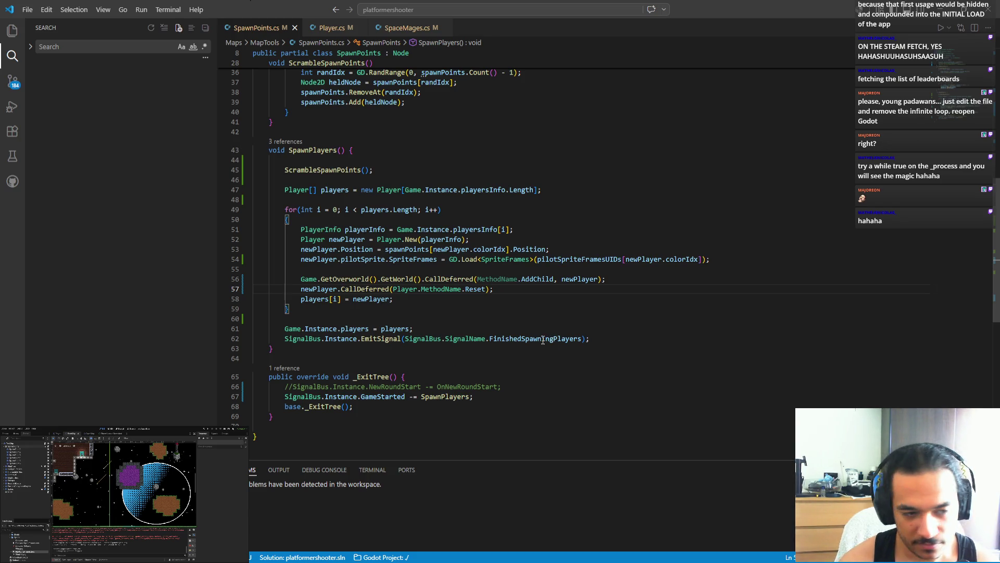
mouse_move(542, 339)
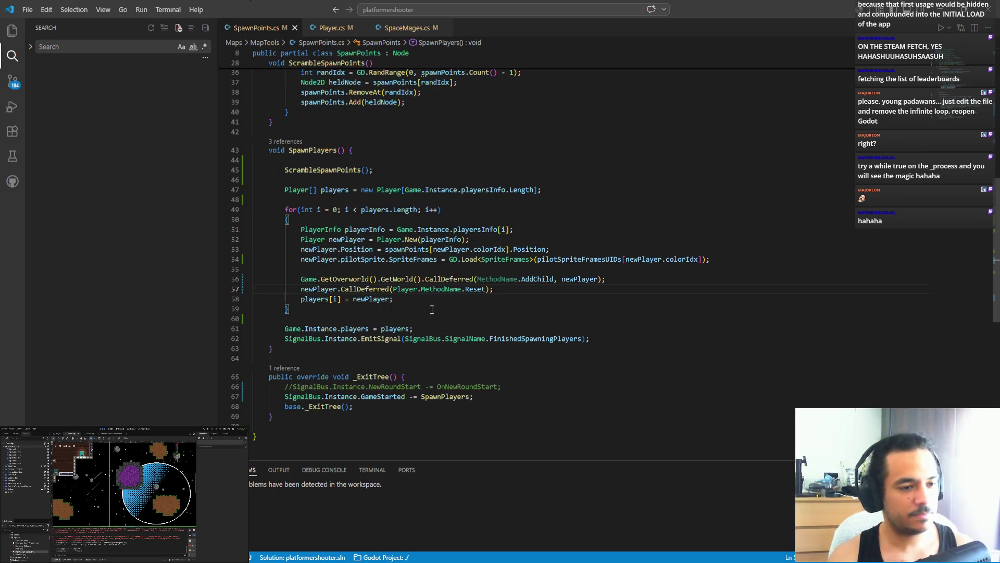
click(448, 300)
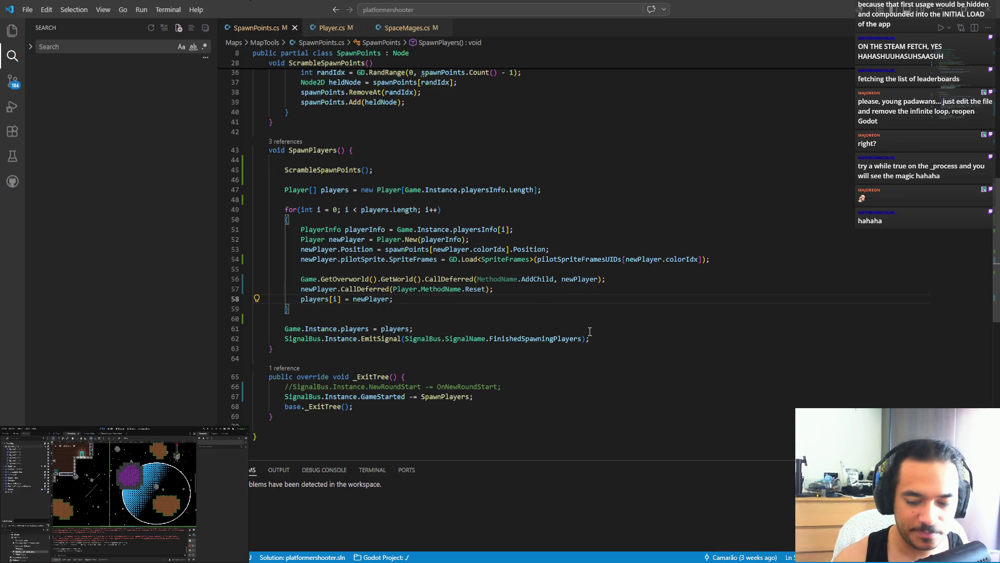
key(alt+Tab)
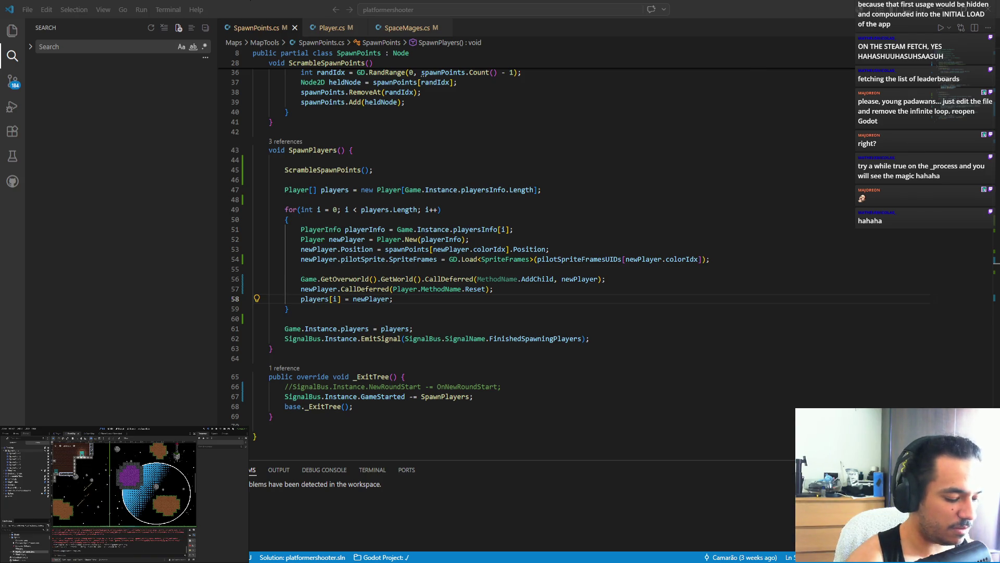
key(space)
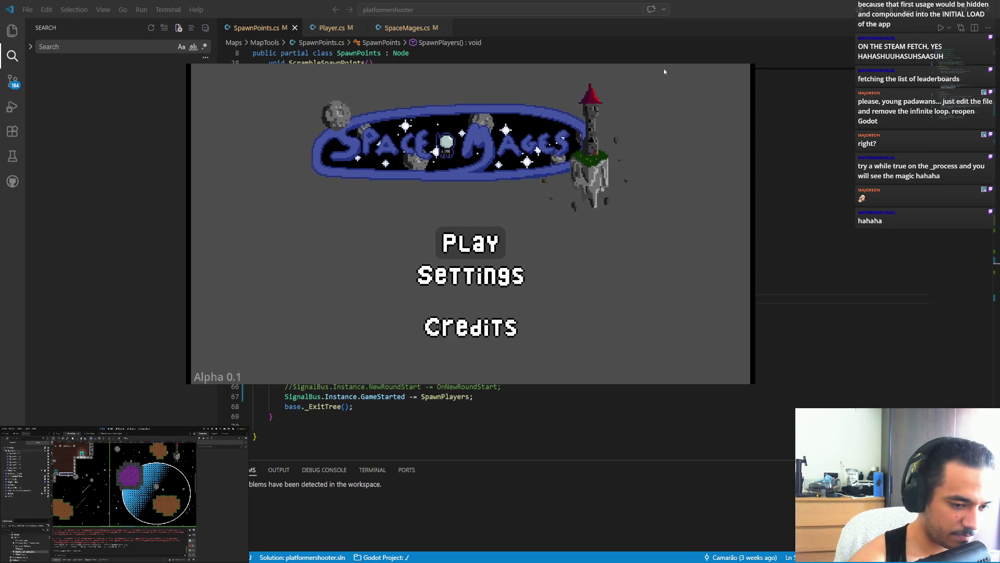
- Start a two-player Red and Orange match, play it, then pause and quit from the pause menu
key(space)
key(space)
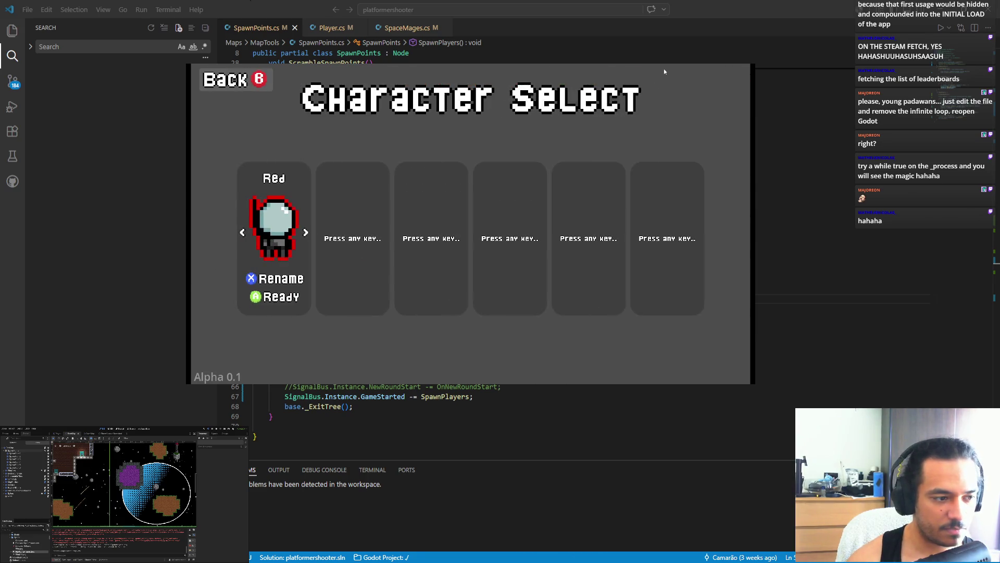
key(Return)
key(space)
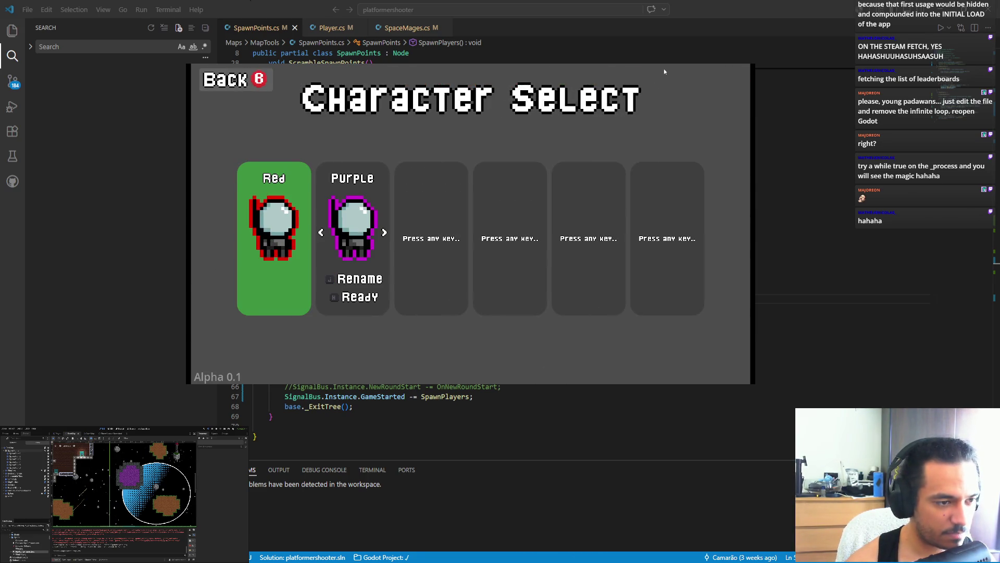
key(Right)
key(Right)
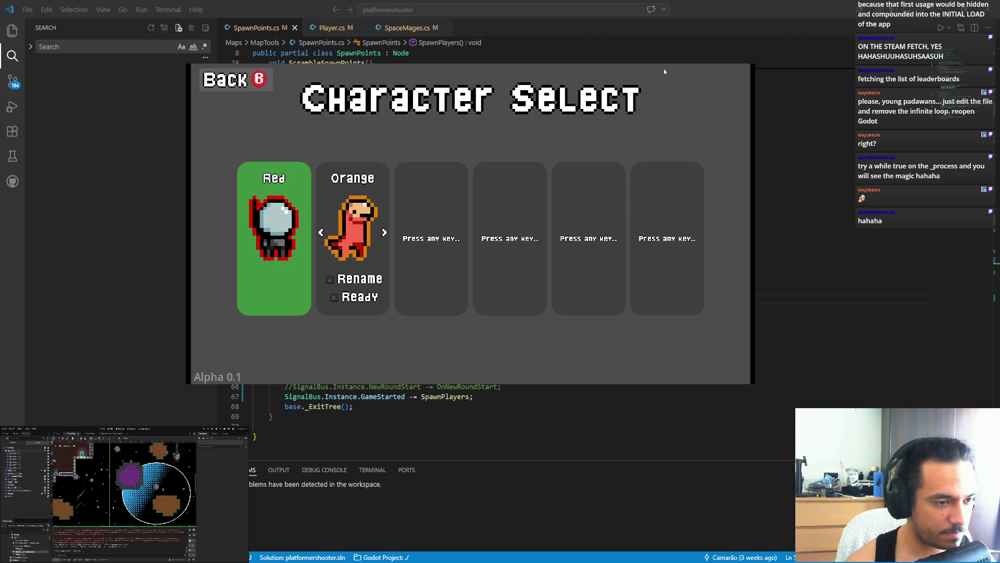
key(Return)
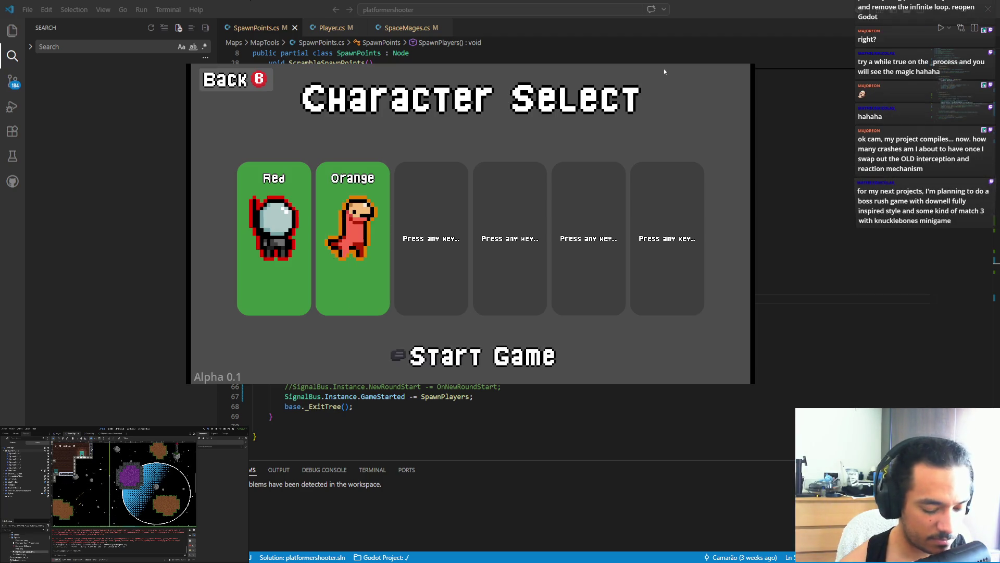
key(Return)
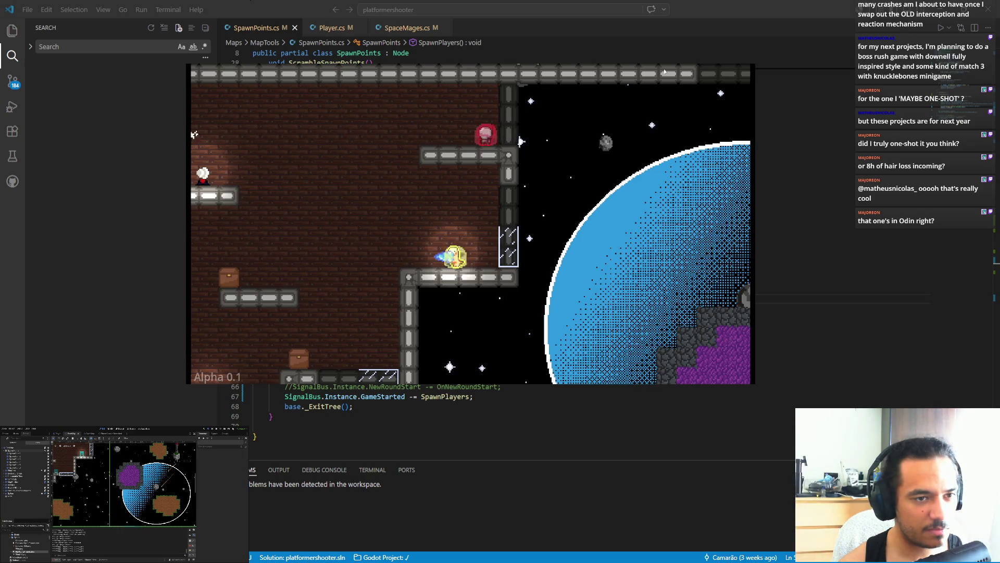
key(Escape)
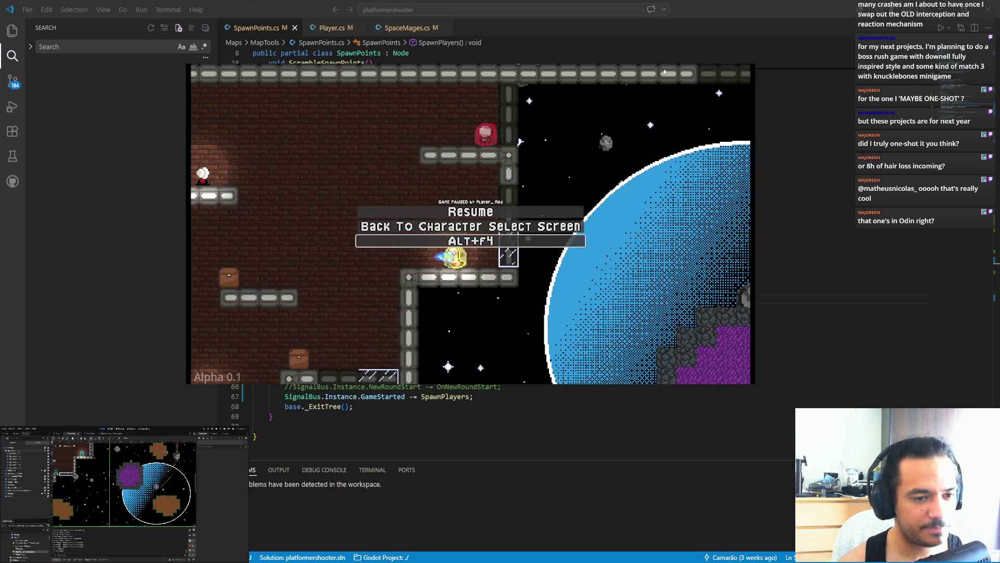
click(458, 235)
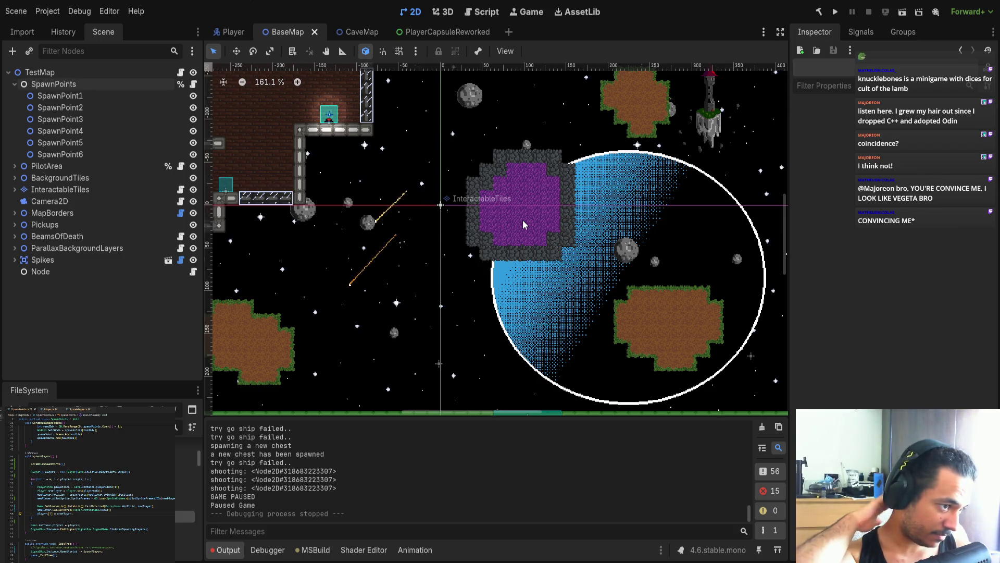
- Look at the Player scene, then inspect BaseMap's Sprite2D2, PilotArea, InteractableTiles and DestructibleTiles nodes
click(223, 29)
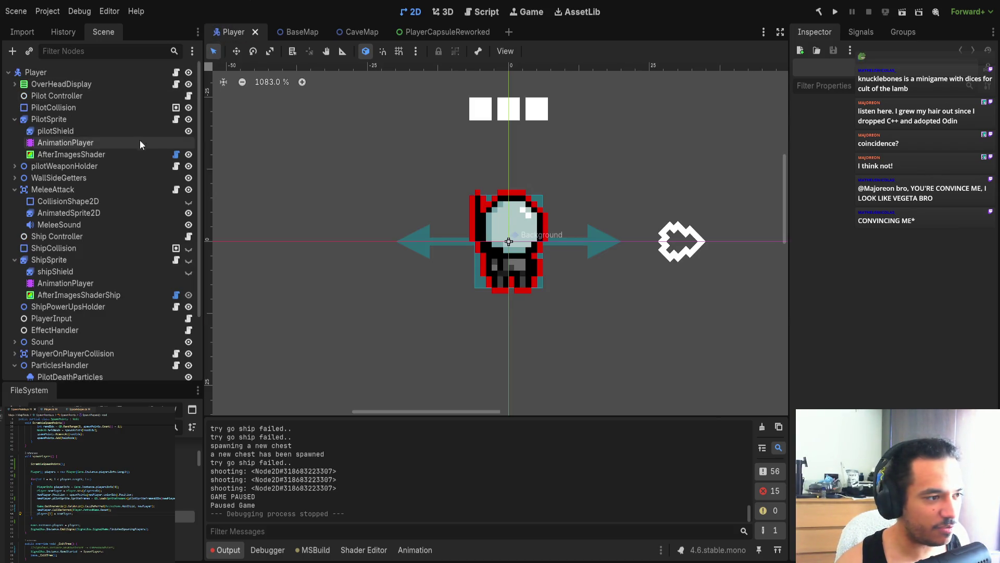
scroll(88, 299, down, 3)
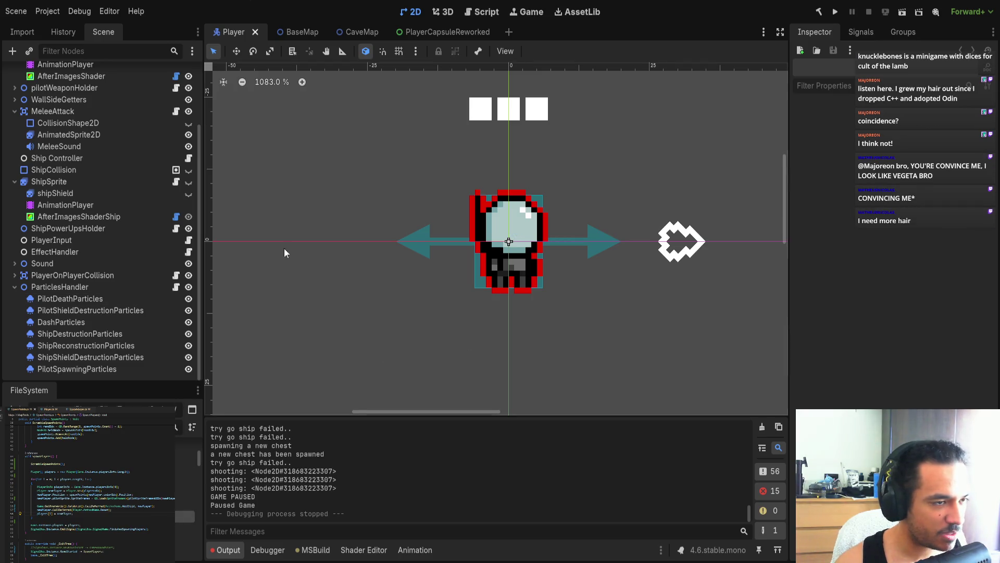
click(299, 37)
click(270, 153)
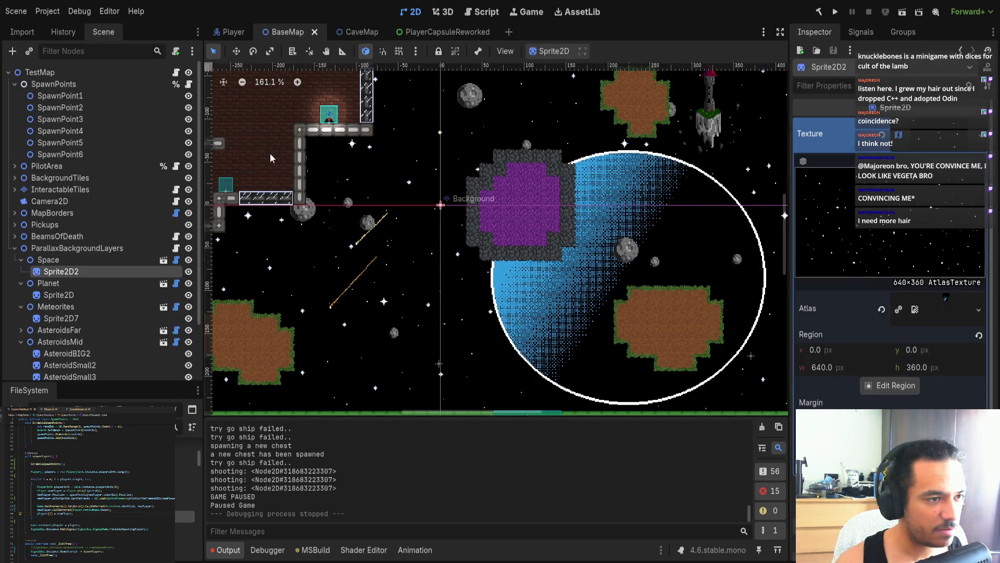
click(52, 165)
click(67, 189)
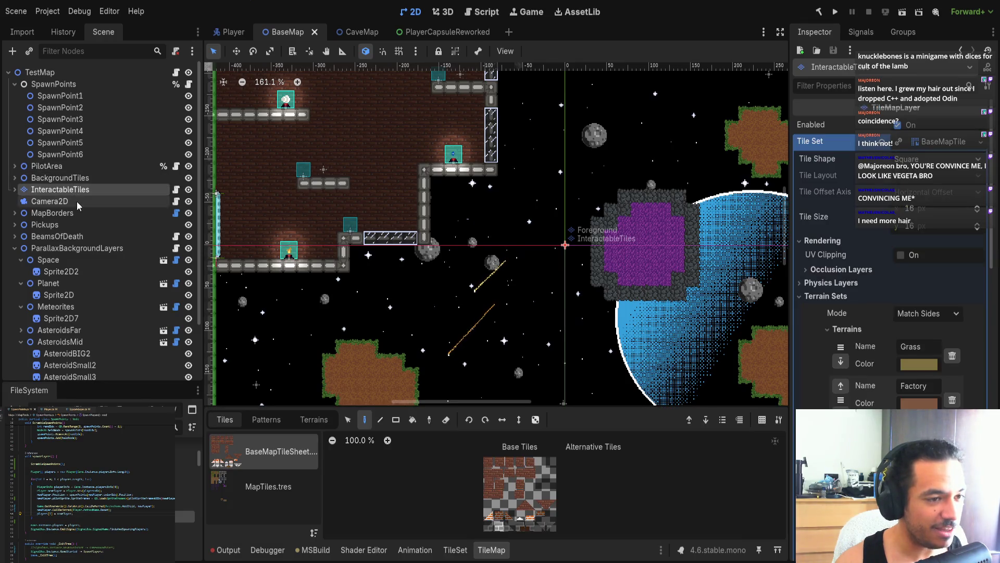
double_click(25, 191)
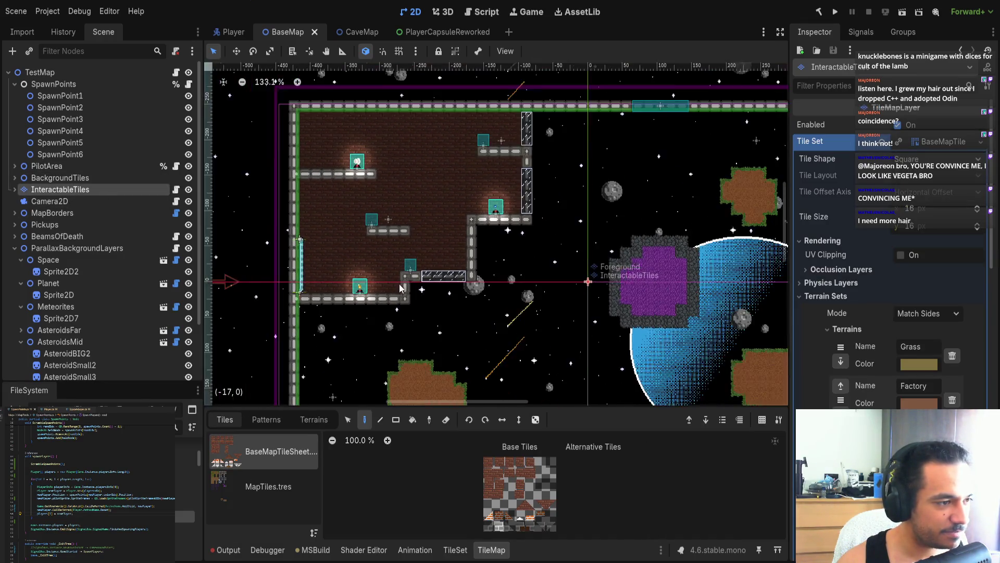
click(15, 189)
click(99, 201)
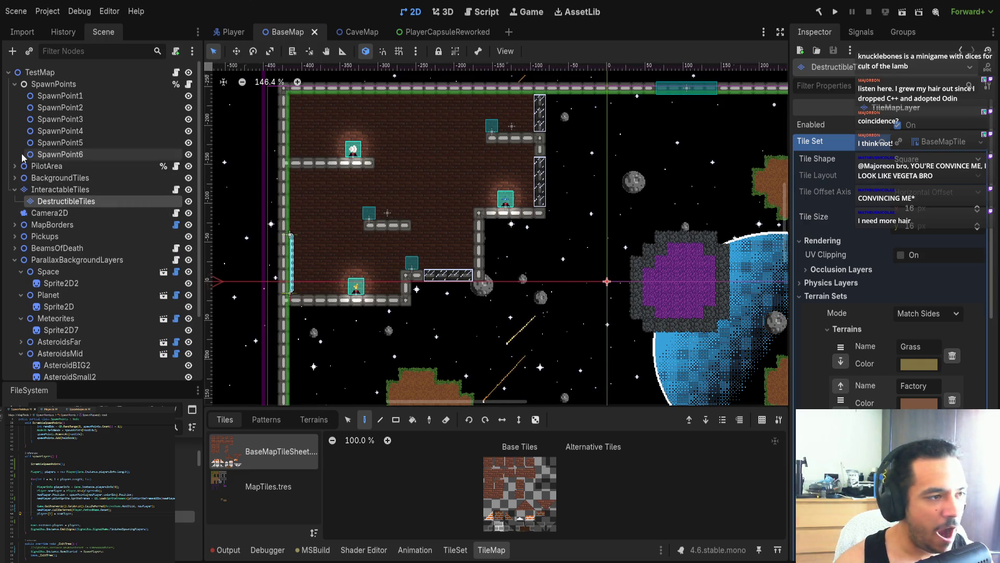
- Select BackgroundTiles and try a Z Index of -999 in the Inspector's Ordering section
click(57, 178)
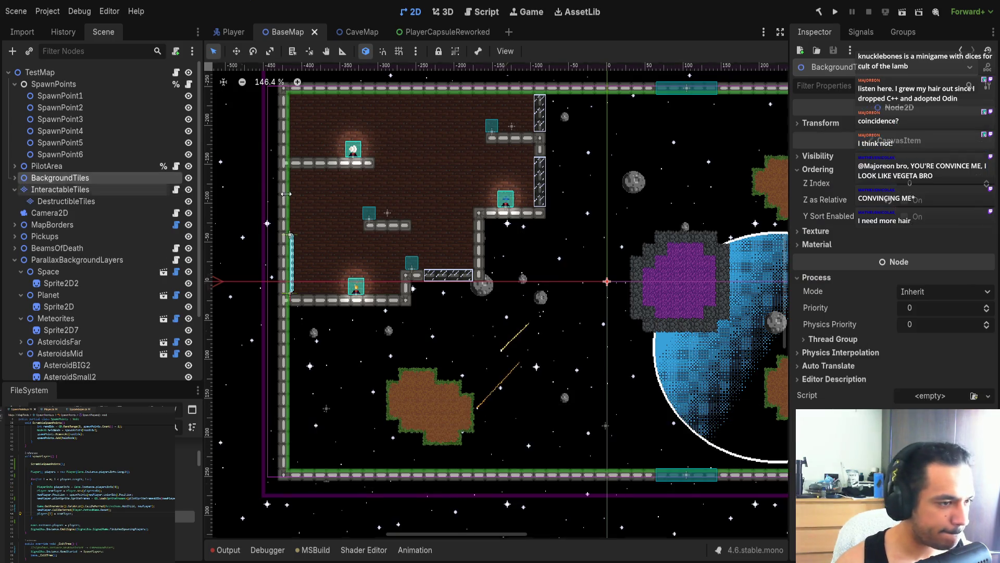
click(986, 186)
click(987, 186)
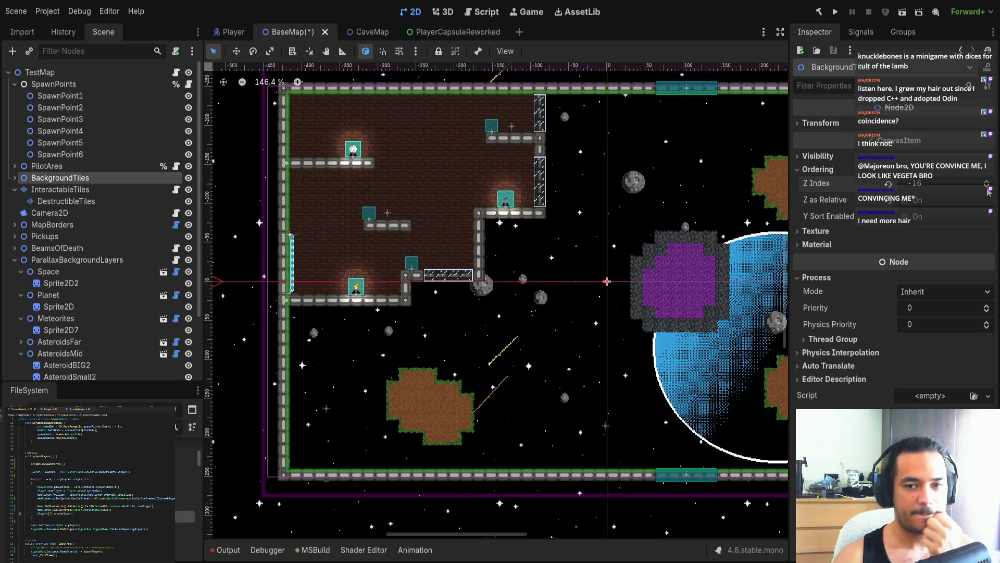
click(946, 184)
click(905, 201)
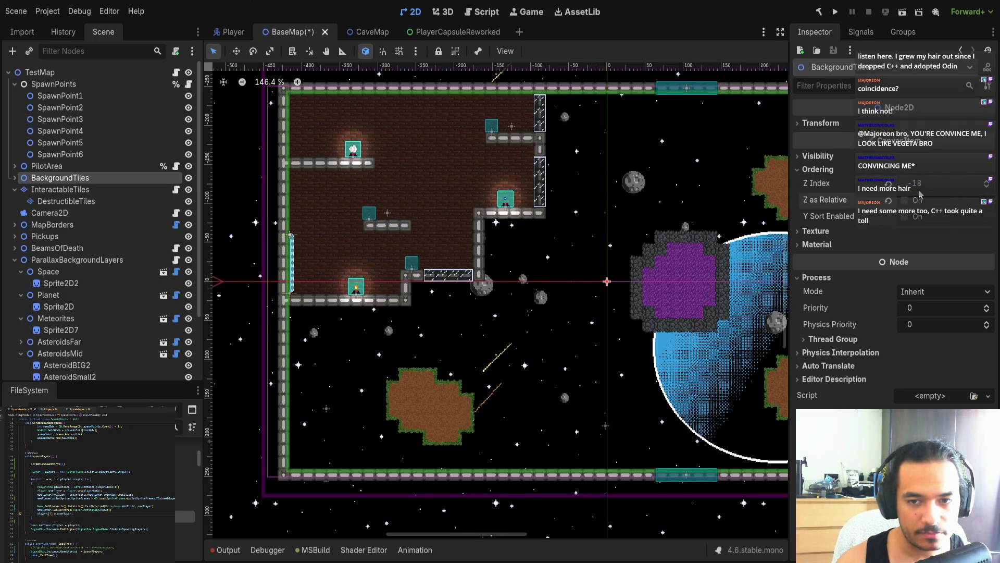
click(927, 185)
text(-)
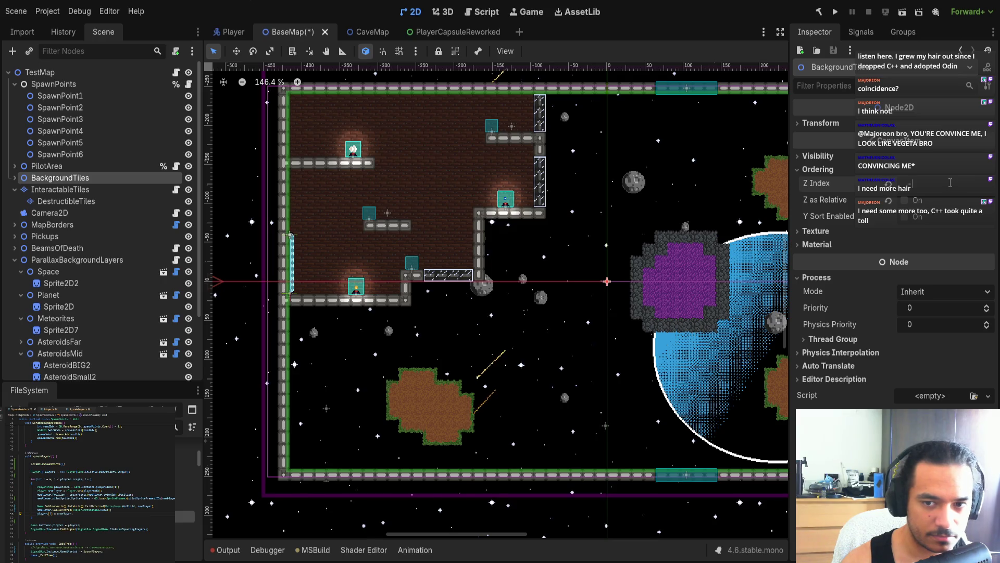
text(999)
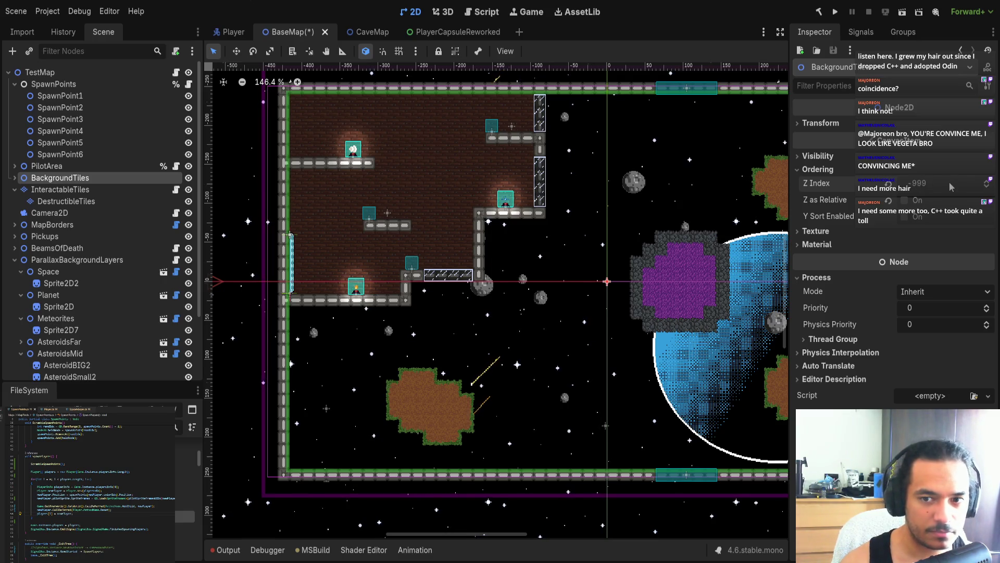
scroll(71, 348, down, 3)
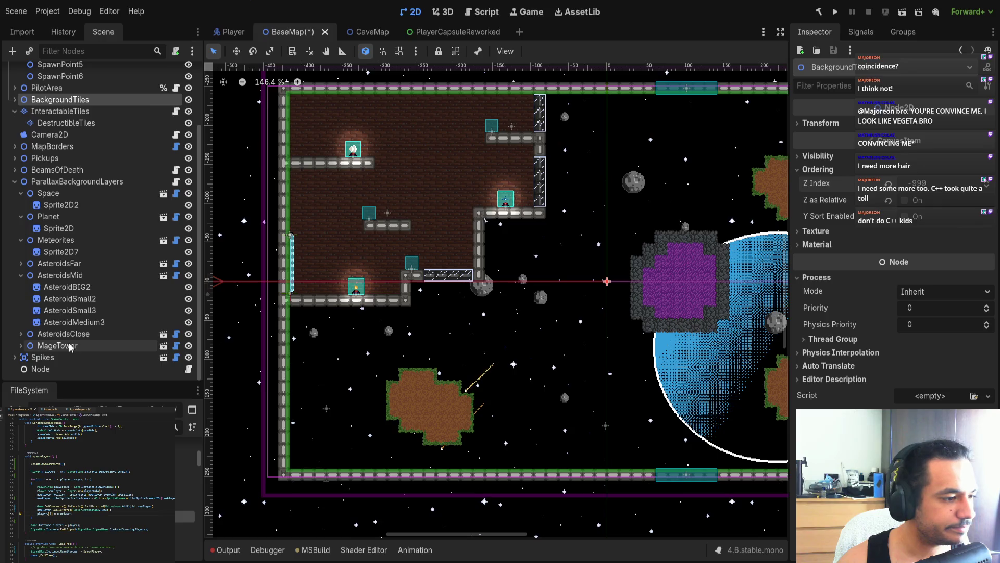
scroll(72, 279, up, 2)
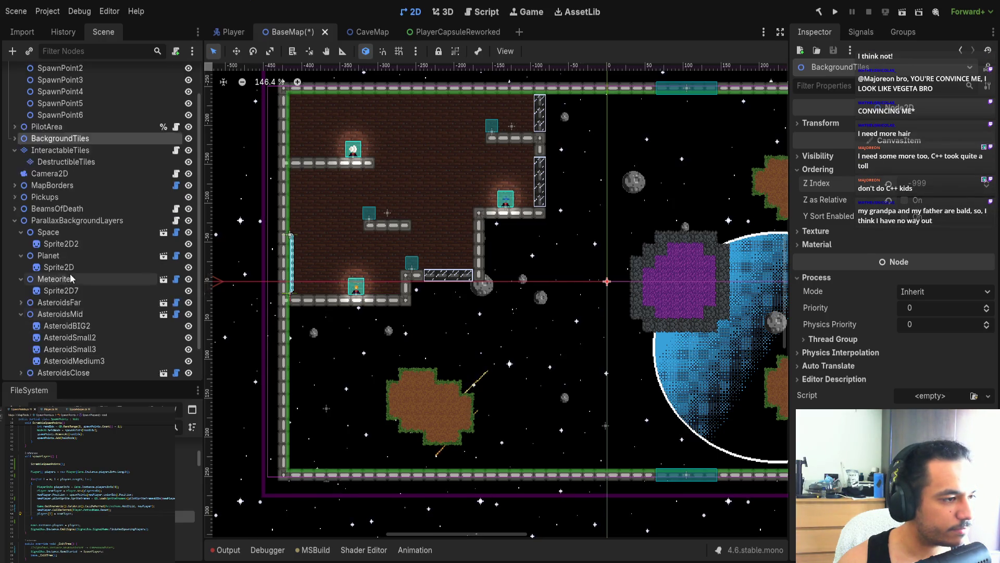
scroll(71, 279, up, 2)
- Compare layer ordering, keeping ParallaxBackgroundLayers' Z Index at -1025 and checking BeamsOfDeath
click(14, 178)
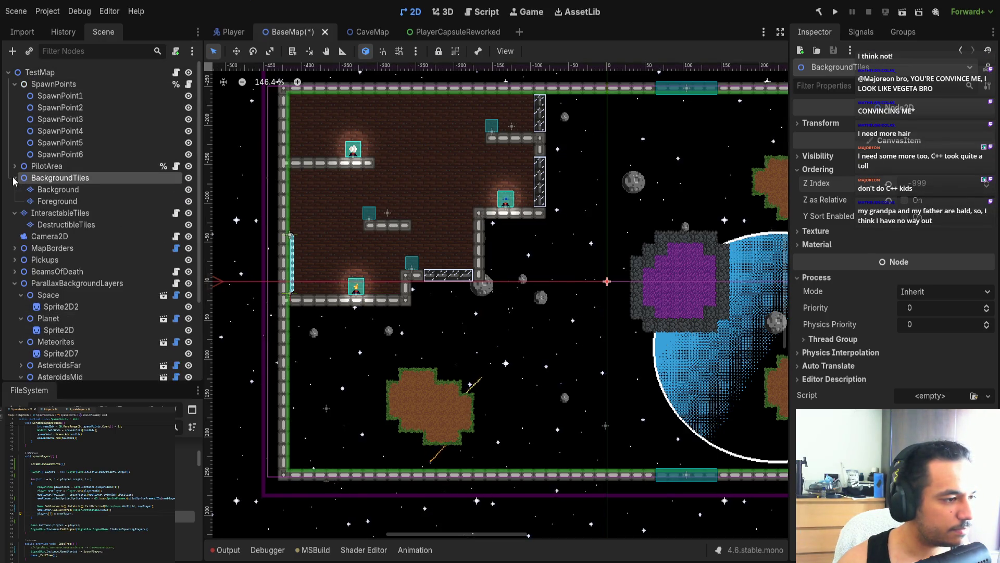
click(14, 178)
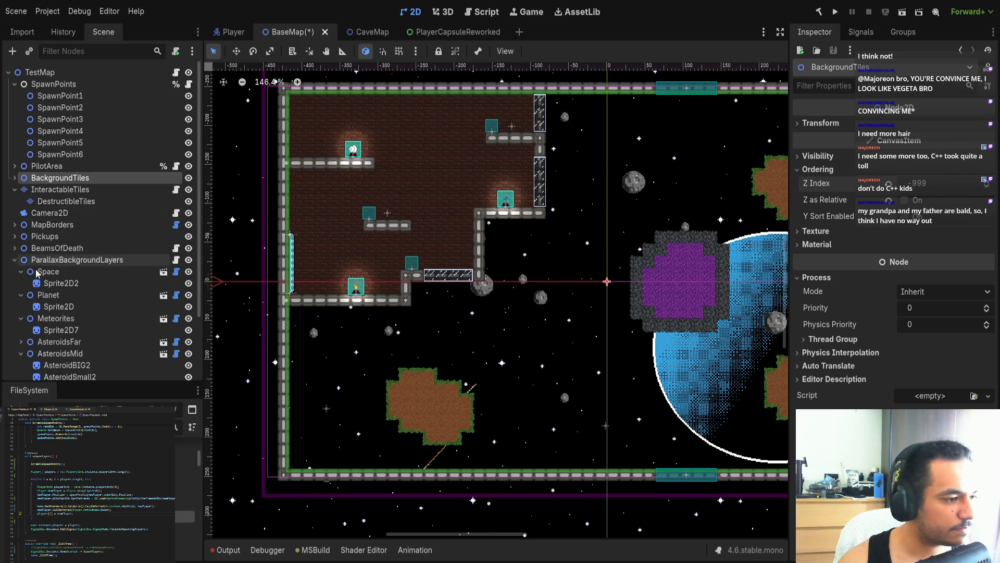
click(60, 261)
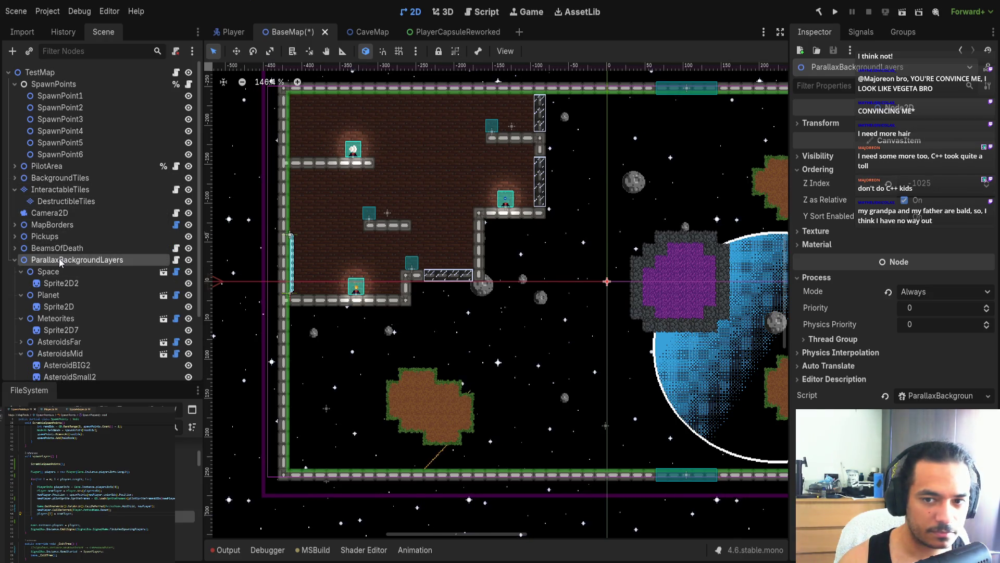
click(988, 188)
click(988, 189)
click(987, 181)
click(987, 181)
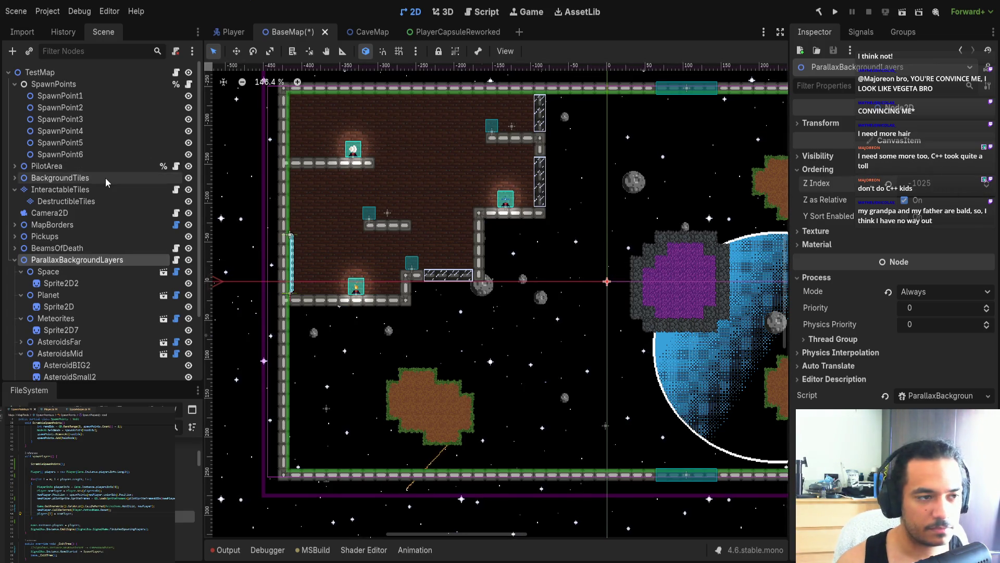
click(61, 248)
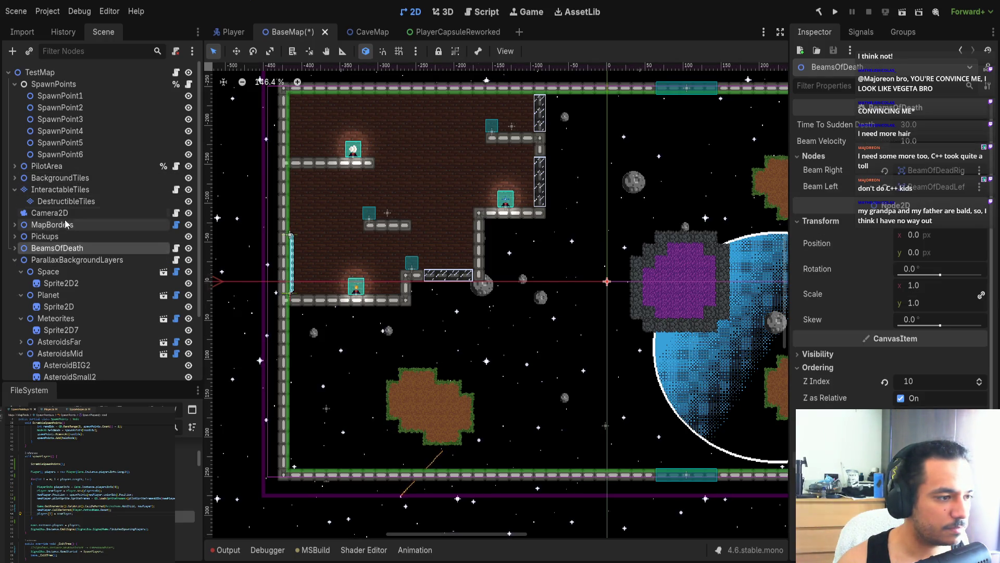
- Set BackgroundTiles' Z Index to -1024, then save and relaunch the game with F5
click(60, 177)
click(976, 185)
text(-1024)
key(Return)
key(F5)
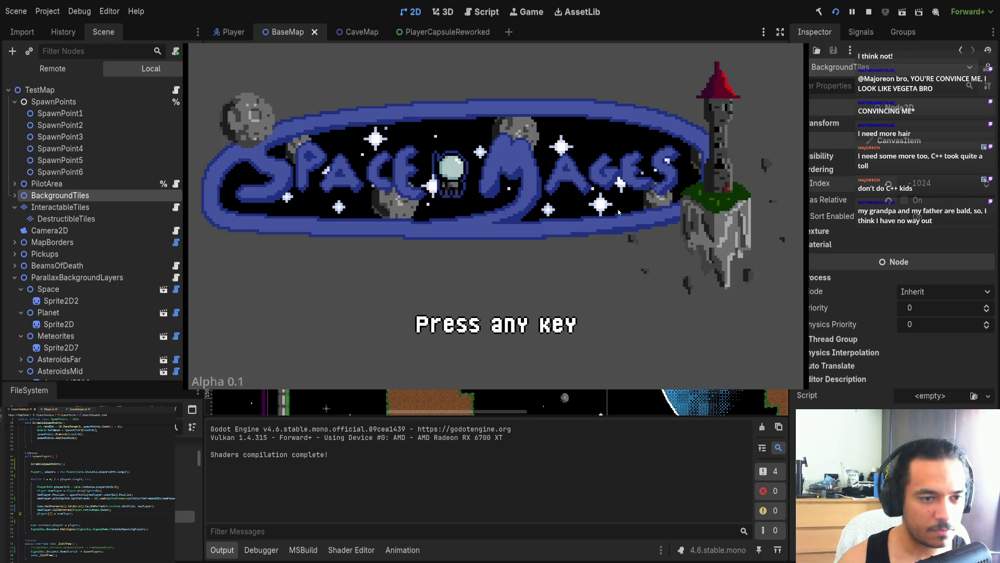
- Get past the title screen to Character Select as Red and start the match
key(Return)
key(Return)
key(Return)
key(Return)
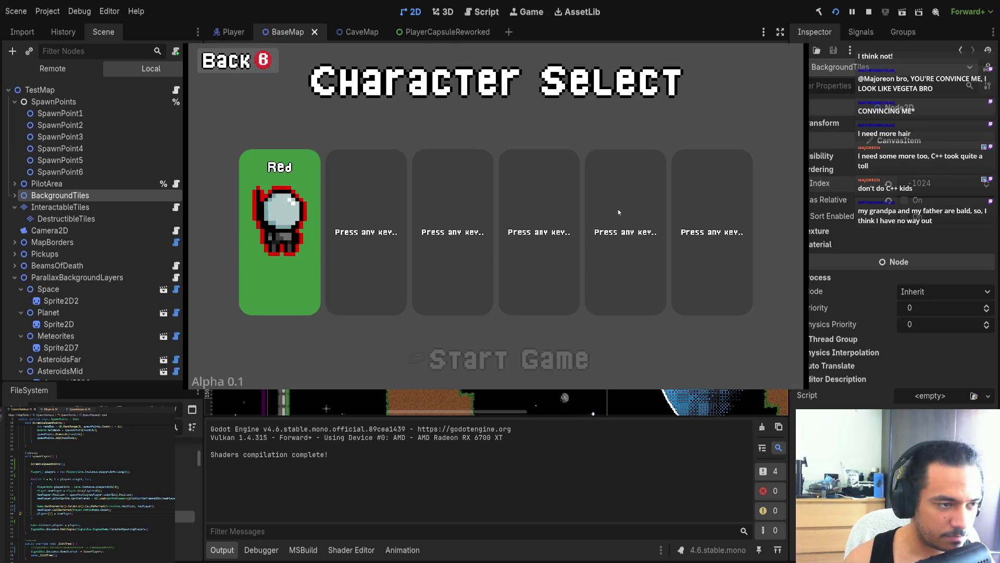
key(Return)
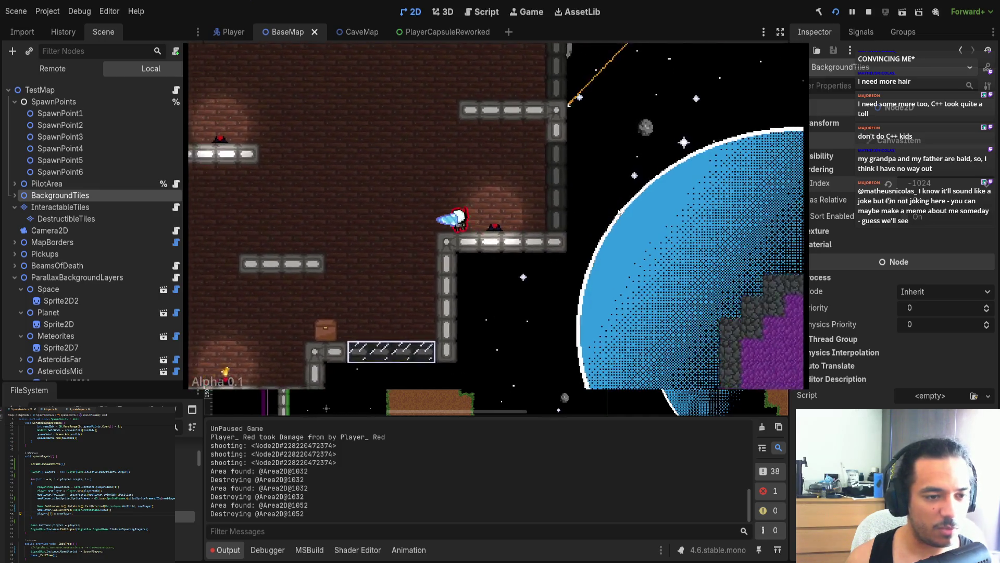
- Pause and resume the match, play a while, then close the game with Alt+F4
key(Escape)
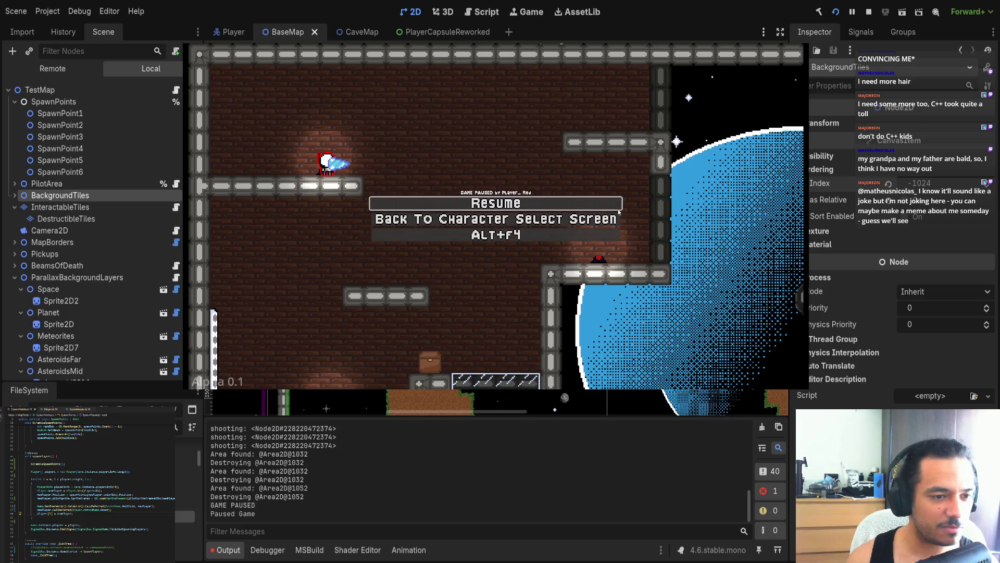
click(618, 208)
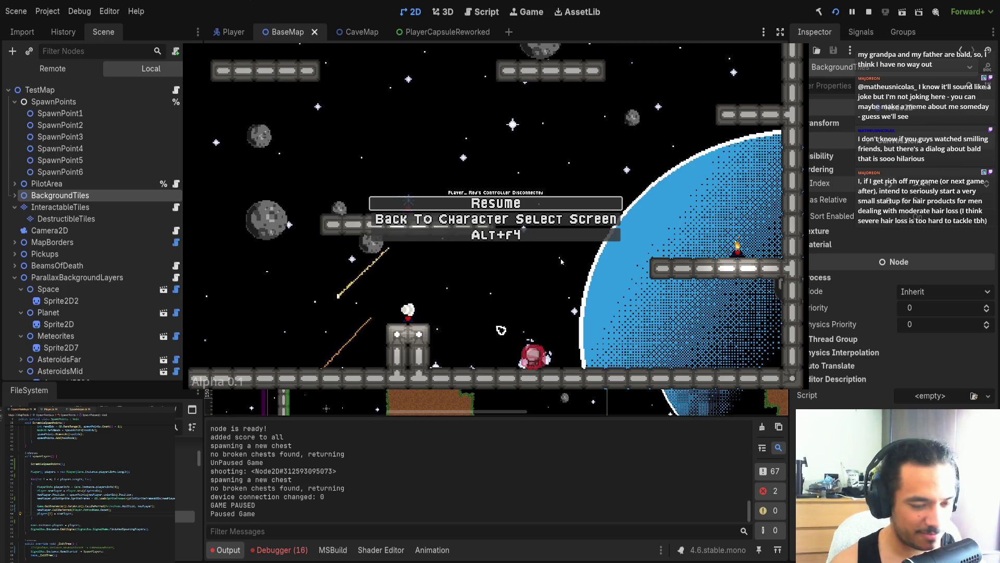
key(alt+F4)
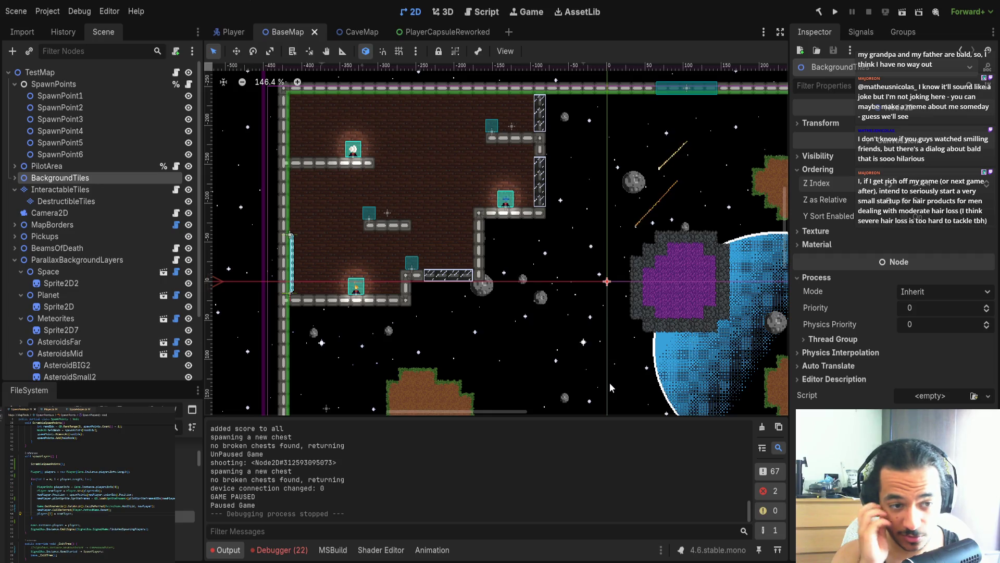
scroll(464, 356, down, 5)
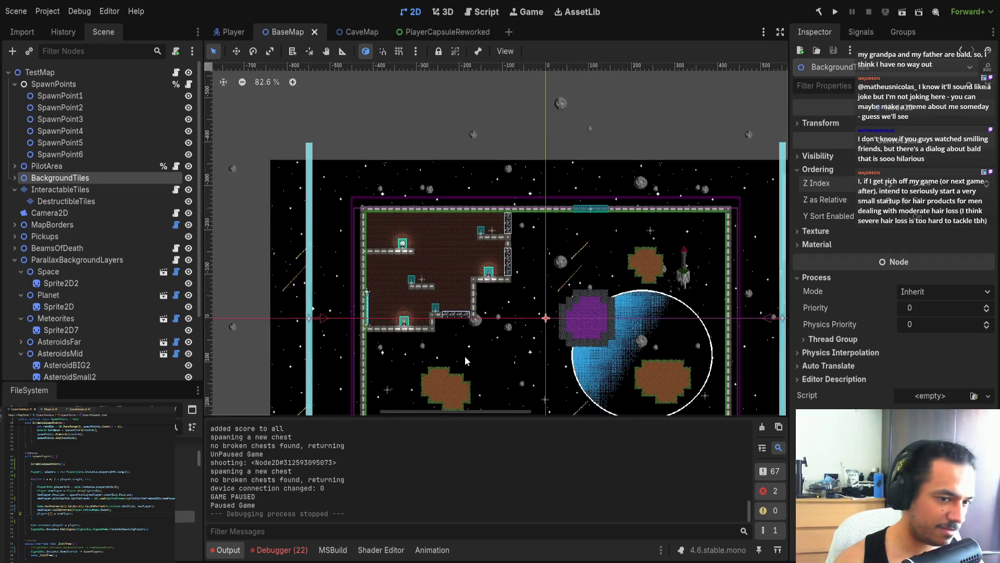
scroll(460, 353, up, 5)
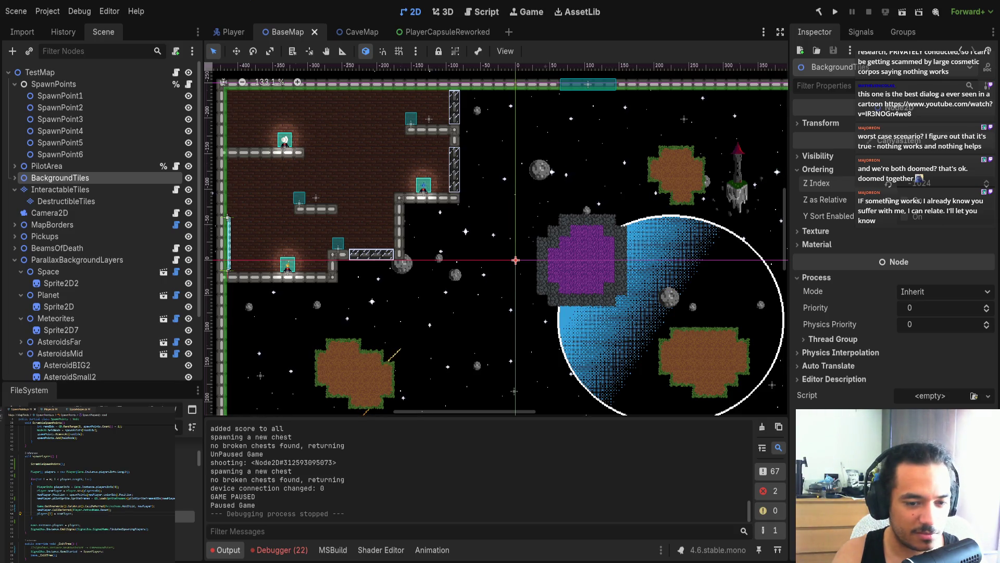
key(alt+Tab)
click(674, 453)
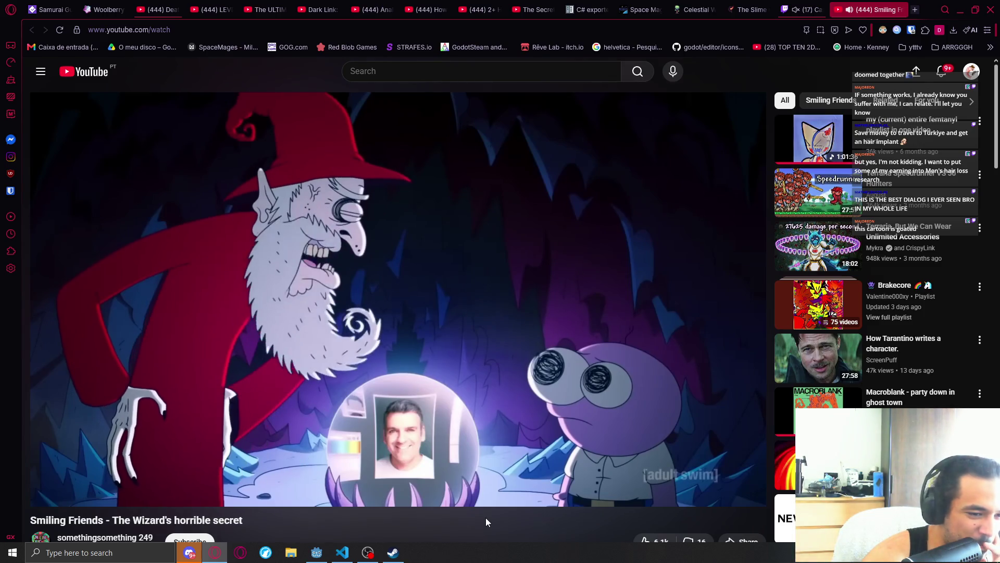
- Let the Smiling Friends clip play to its end screen, then return to the editor
mouse_move(481, 503)
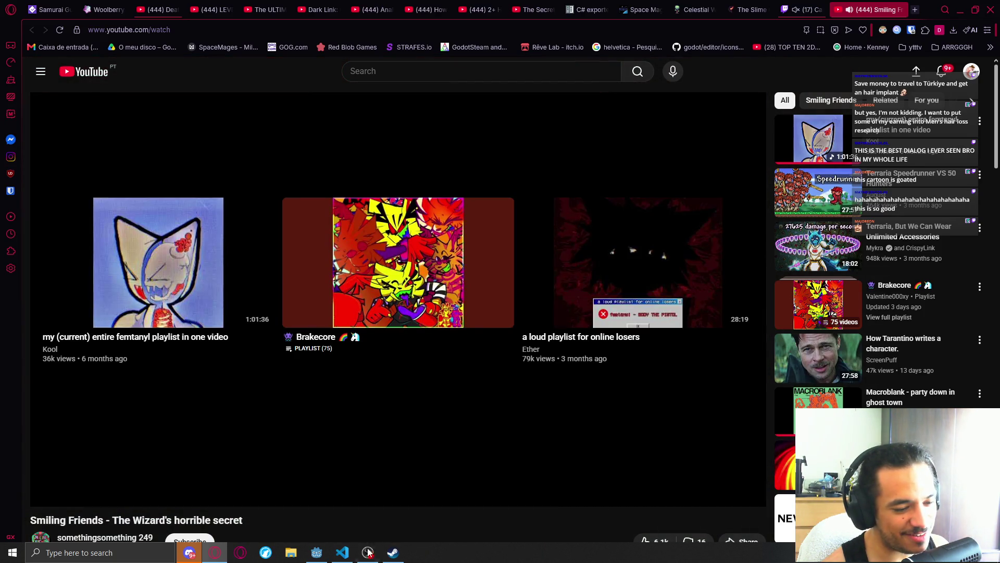
click(368, 553)
- Bring Godot back and clear the 22 errors in the Debugger's Errors list
click(664, 419)
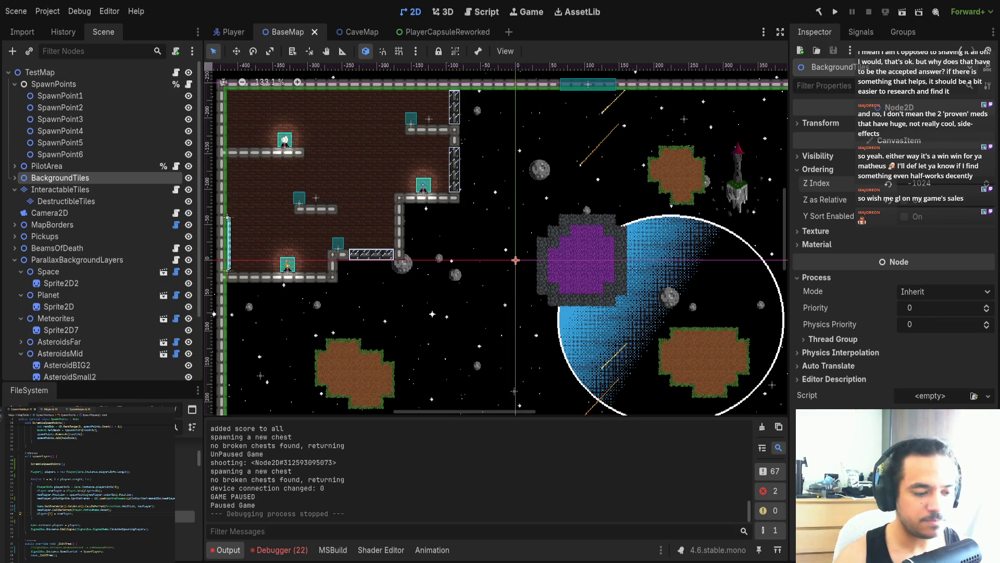
click(280, 550)
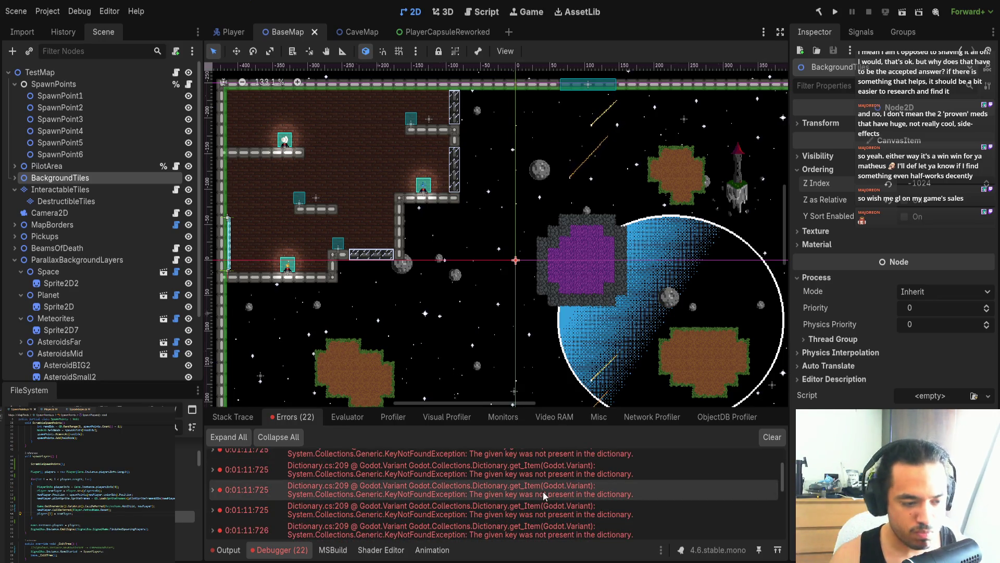
scroll(543, 492, down, 10)
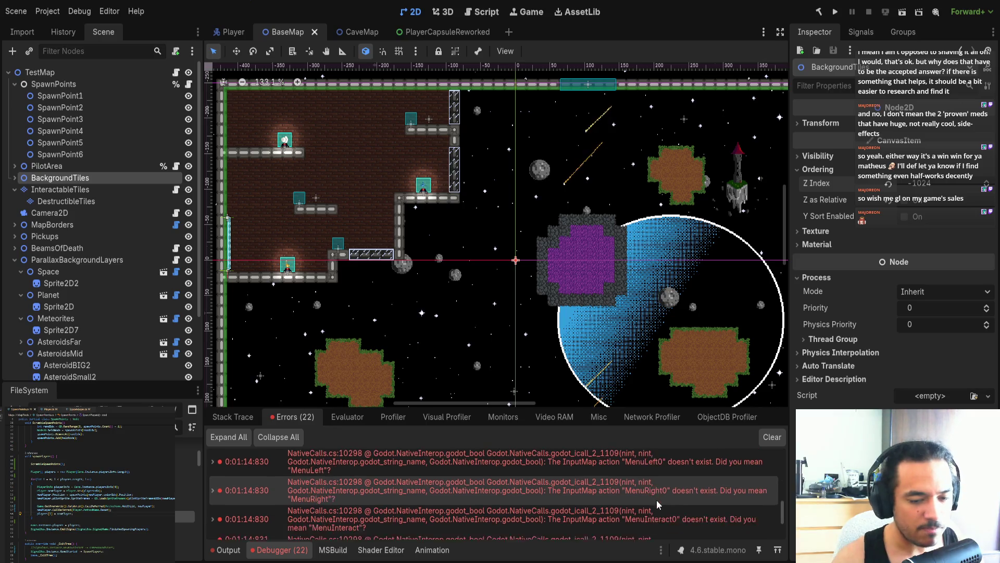
click(772, 437)
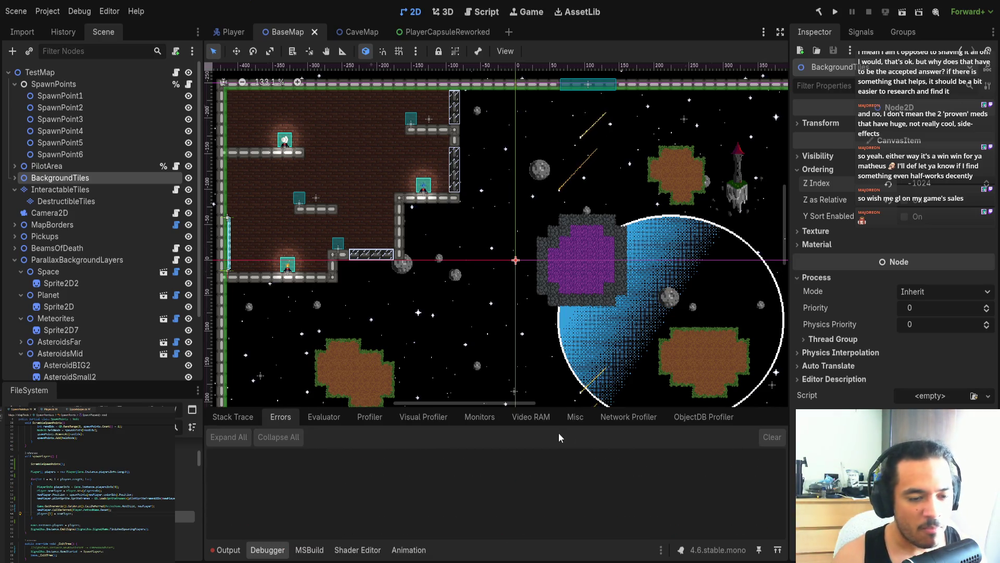
- Nudge the BaseMap 2D view and run the project for another playtest
drag(439, 297, 453, 290)
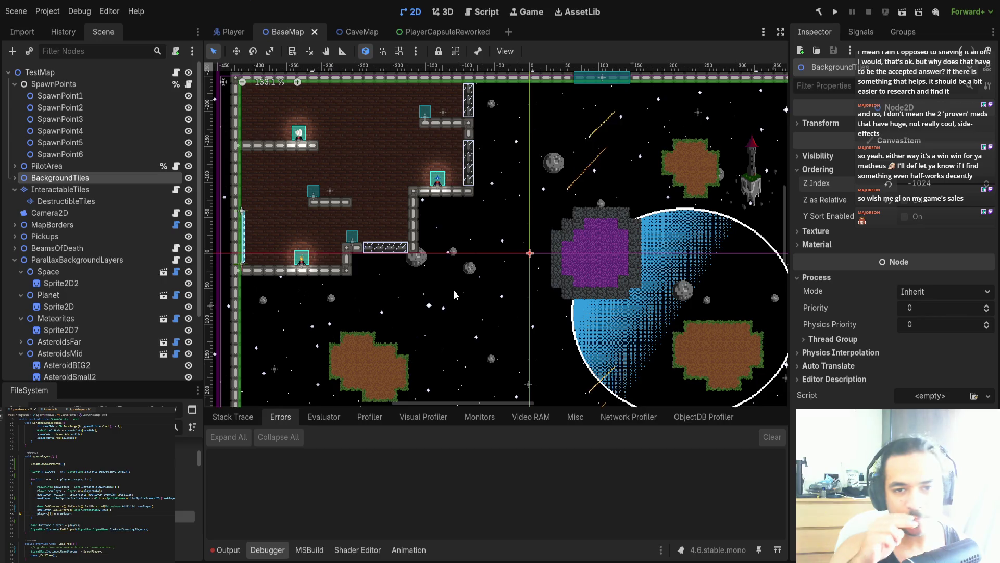
scroll(442, 227, up, 1)
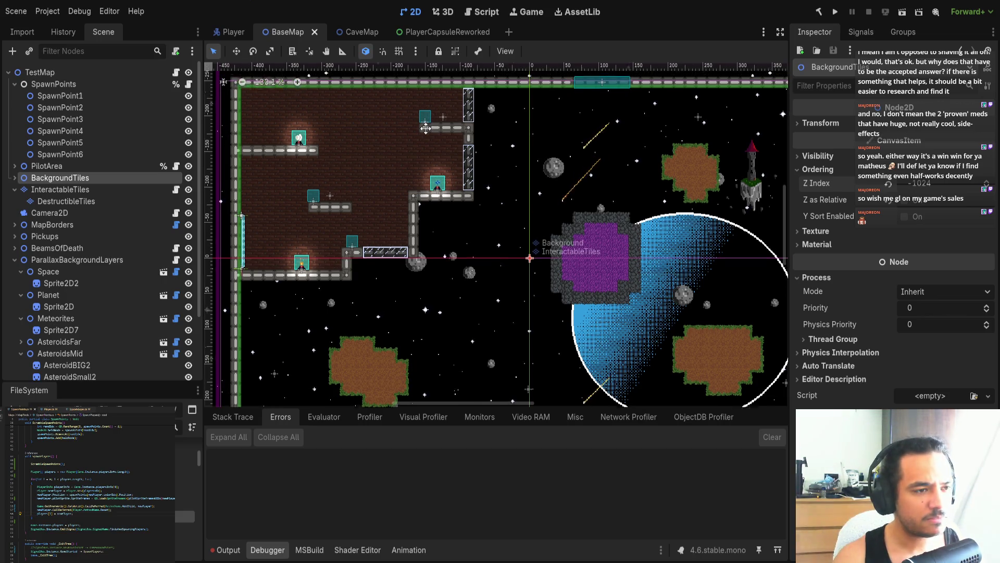
scroll(430, 164, up, 1)
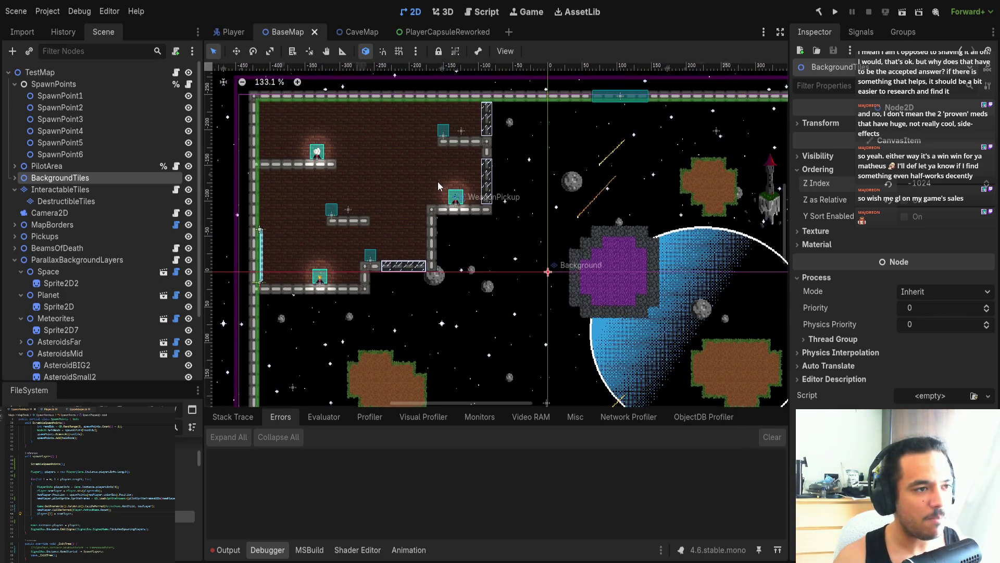
click(836, 12)
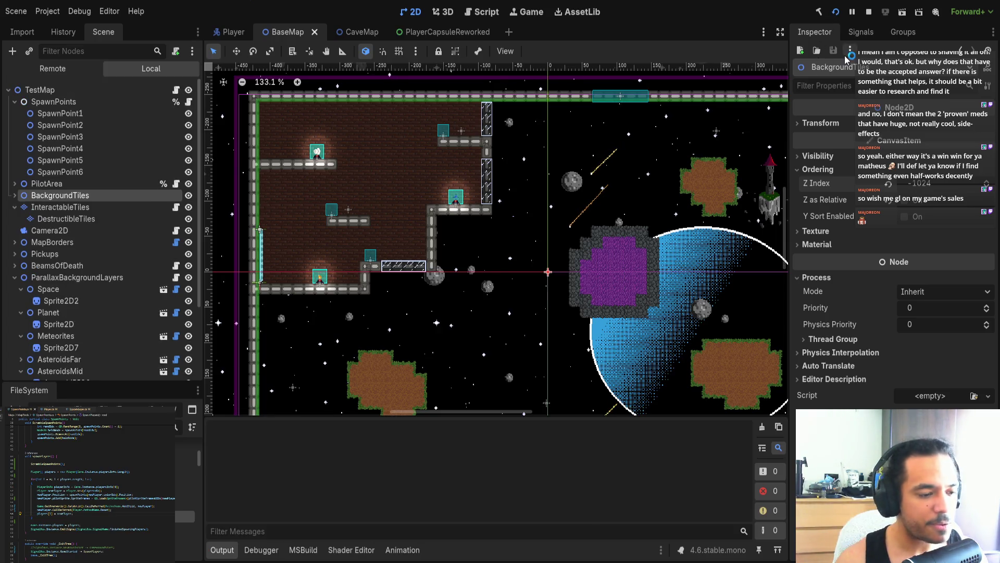
- Stop the running game with F8, ending the debugging session
key(F8)
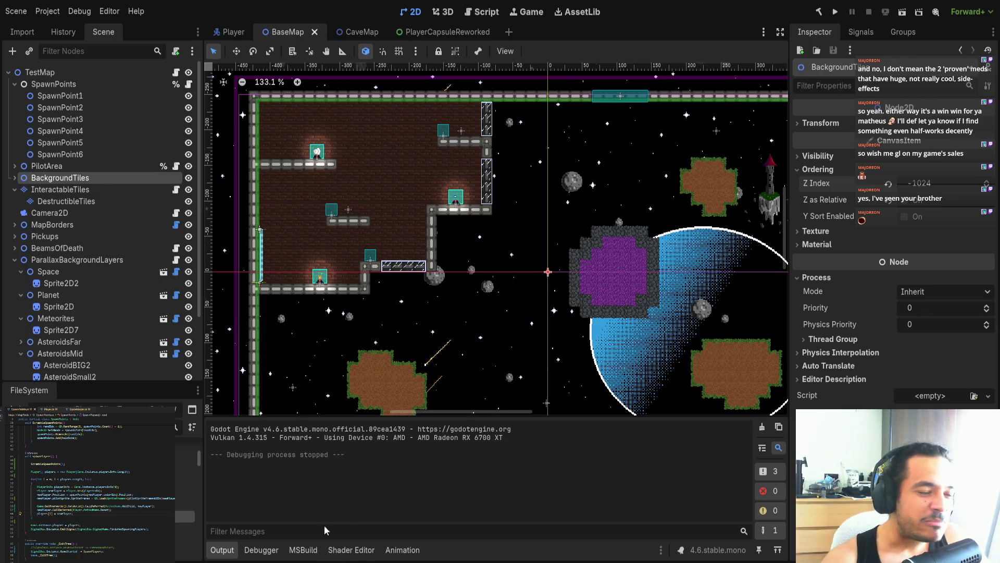
scroll(333, 274, down, 2)
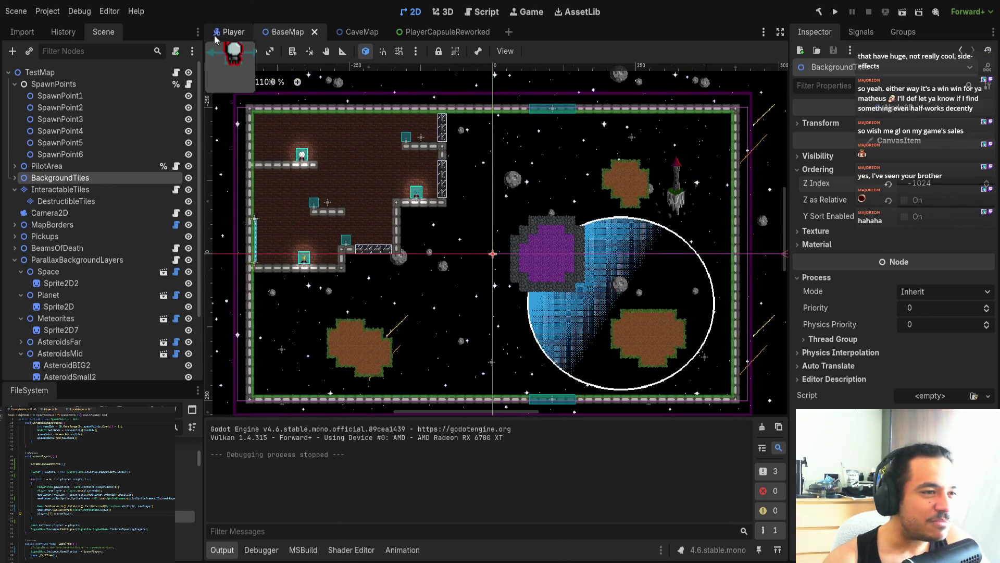
click(216, 40)
scroll(351, 225, down, 5)
scroll(350, 221, up, 6)
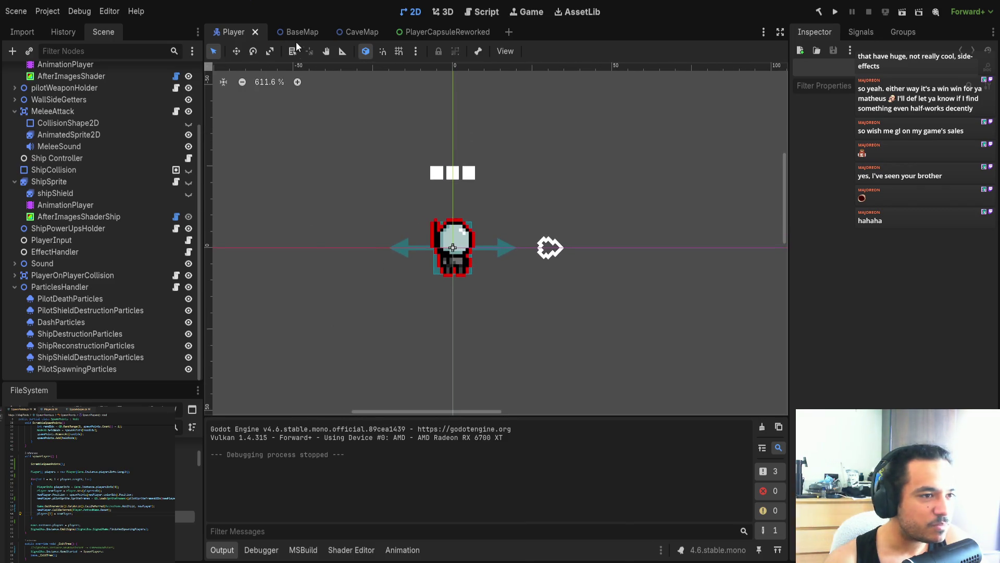
click(298, 34)
click(352, 33)
click(420, 32)
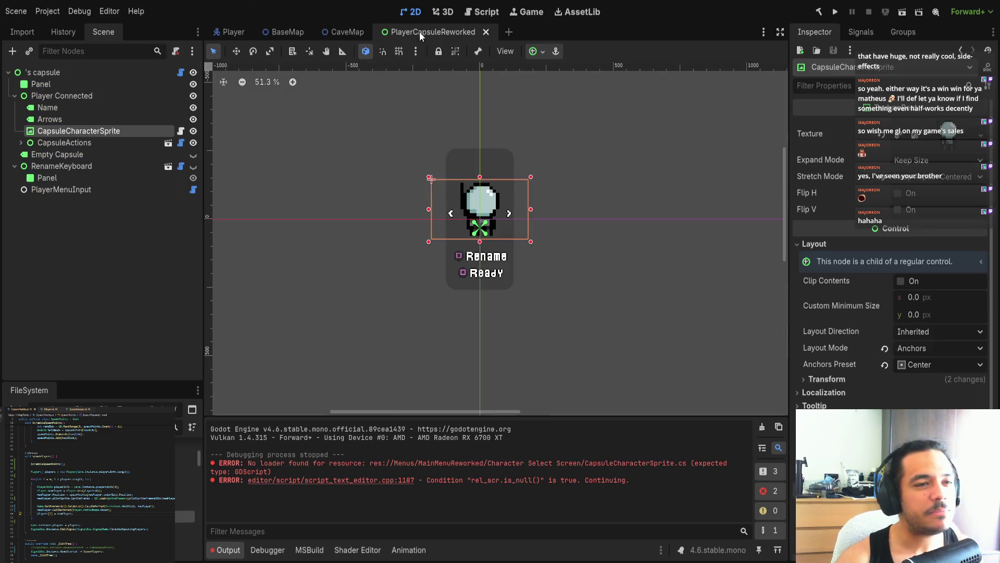
click(342, 32)
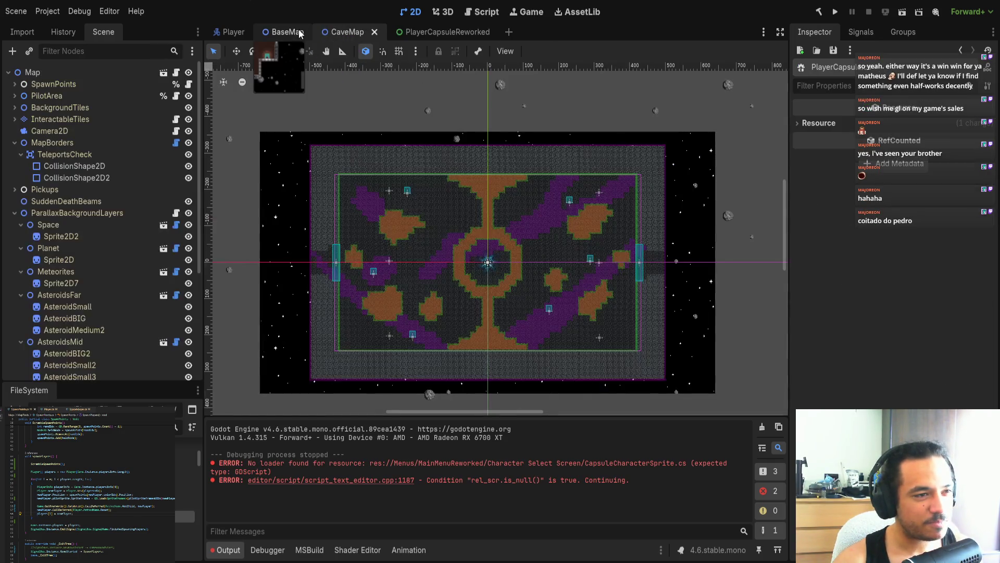
click(289, 30)
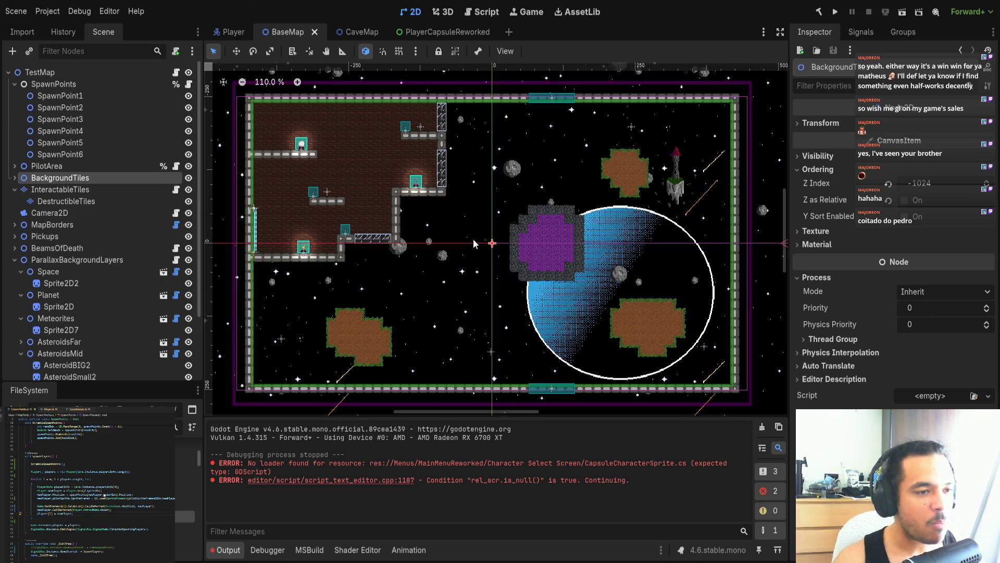
scroll(431, 261, down, 1)
scroll(429, 254, up, 1)
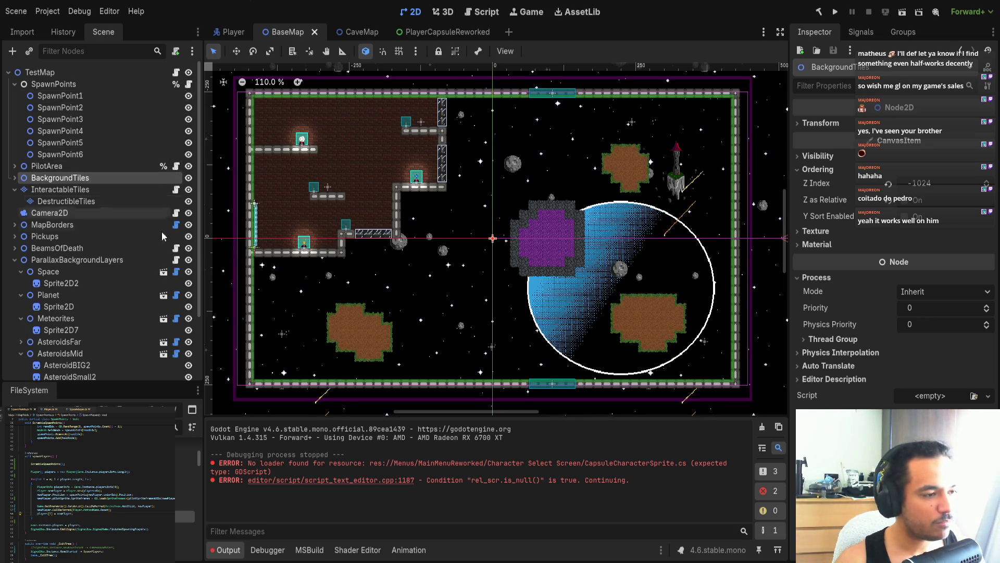
scroll(162, 231, down, 2)
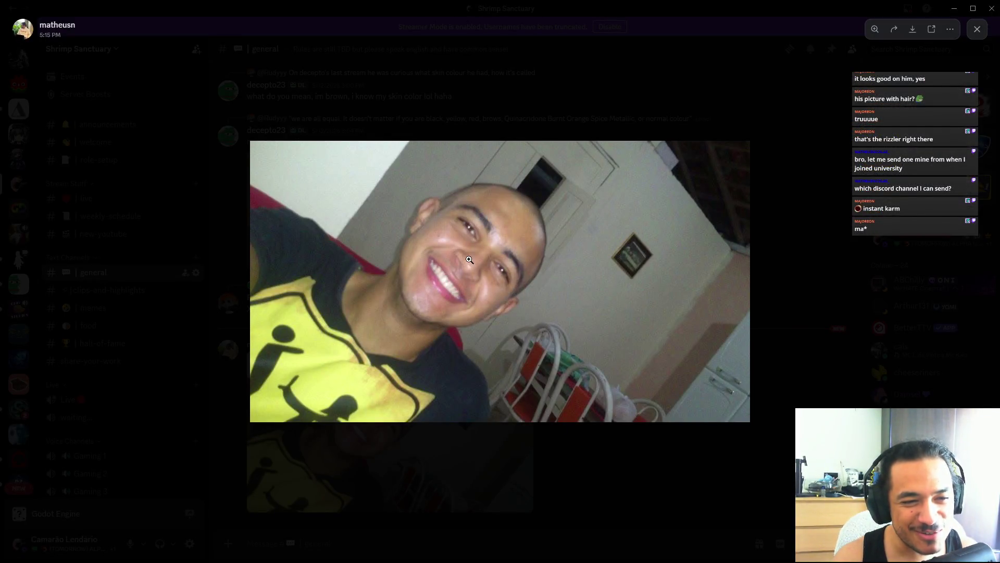
click(488, 263)
click(495, 241)
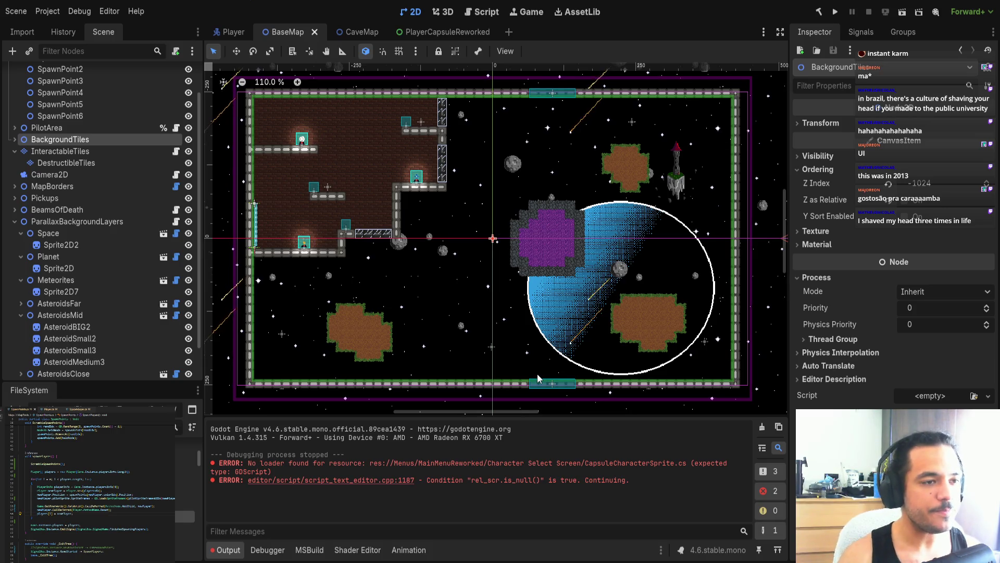
click(227, 32)
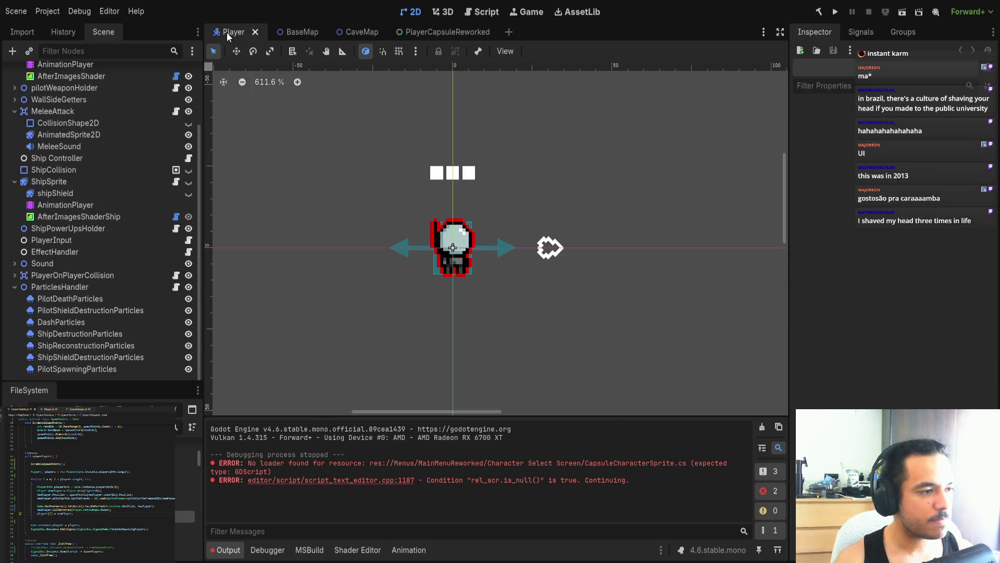
- Check the Background and Foreground layers under BaseMap's BackgroundTiles, then switch to the Player scene
click(293, 32)
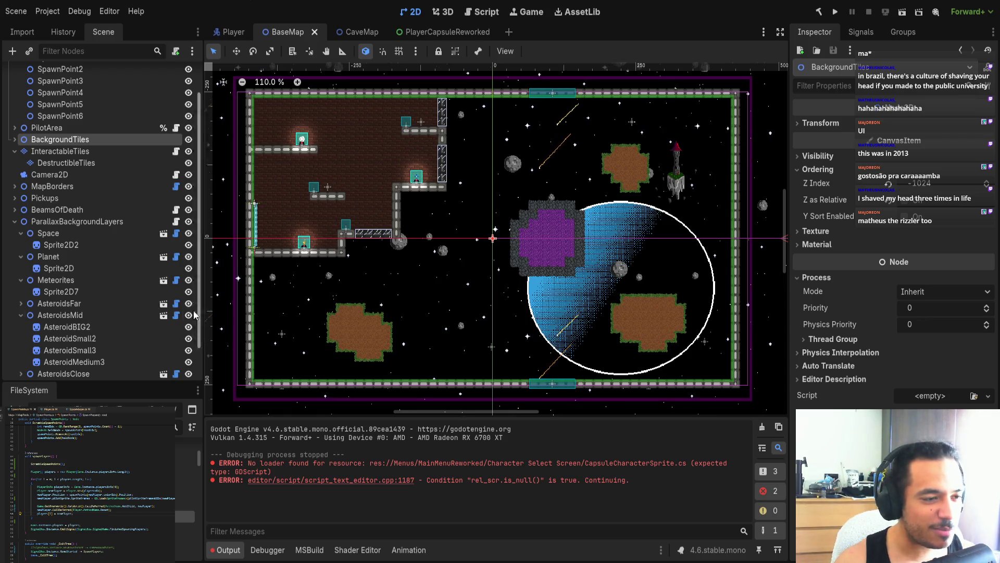
scroll(124, 286, down, 2)
scroll(97, 283, up, 4)
click(15, 178)
click(15, 178)
drag(374, 196, 361, 210)
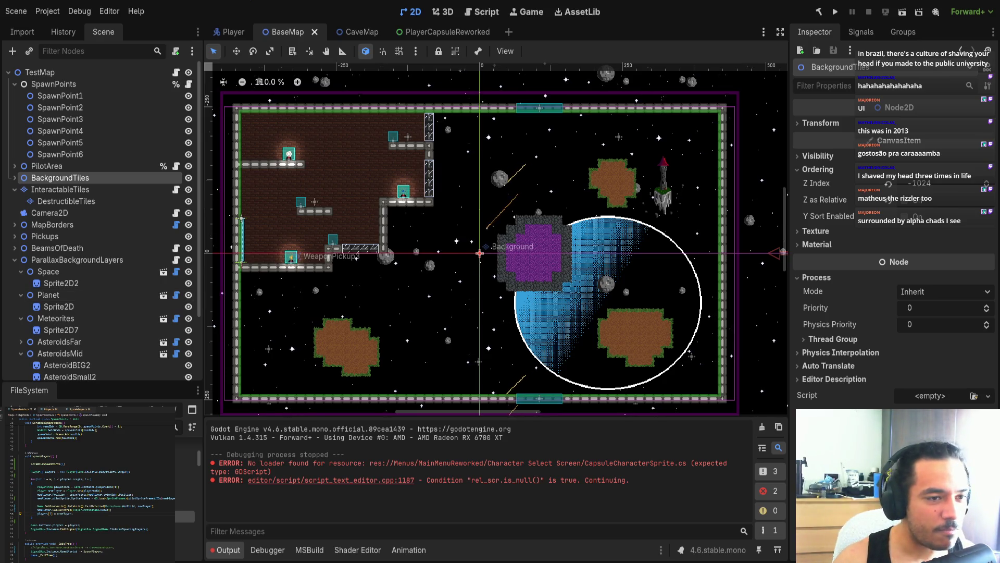
click(234, 32)
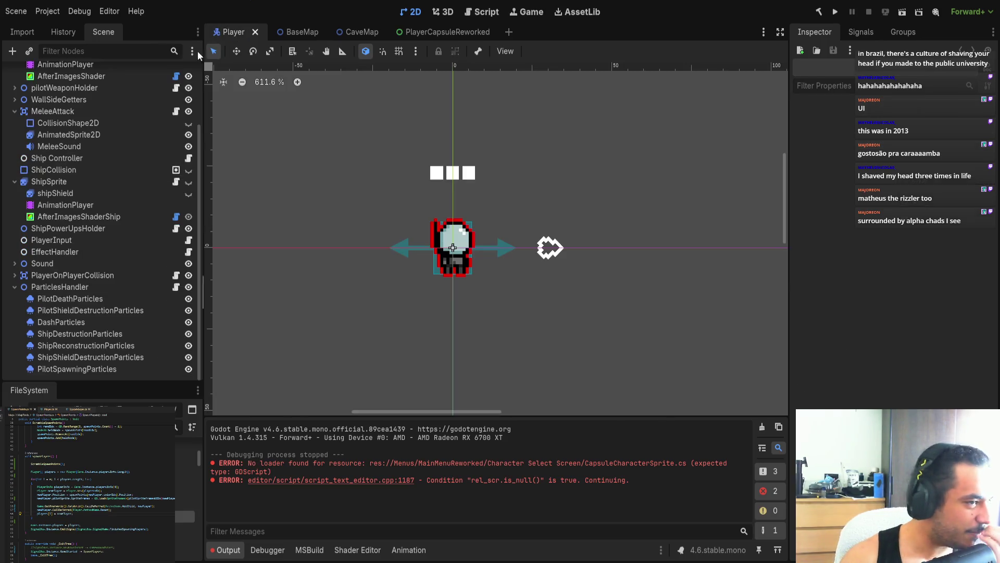
scroll(151, 122, up, 5)
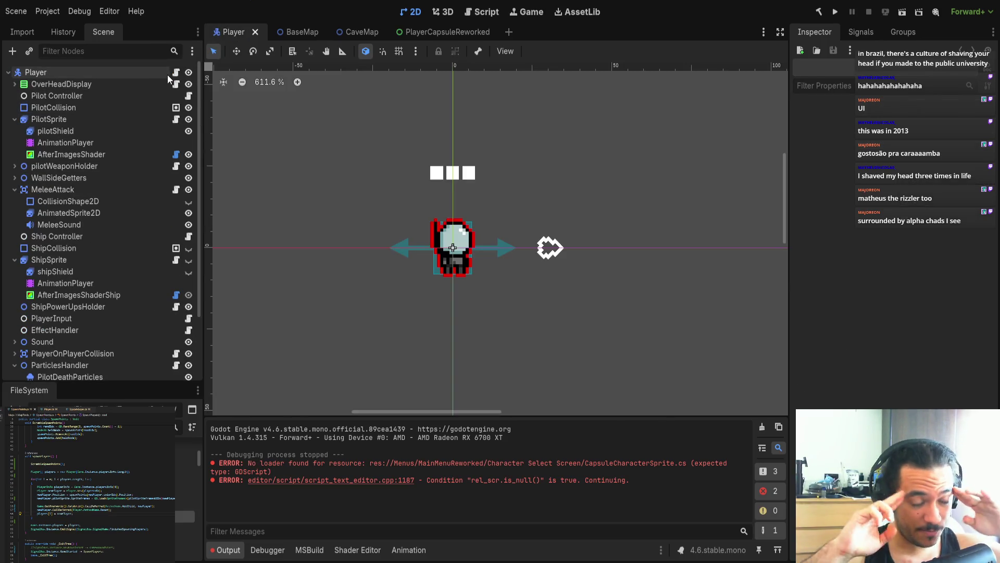
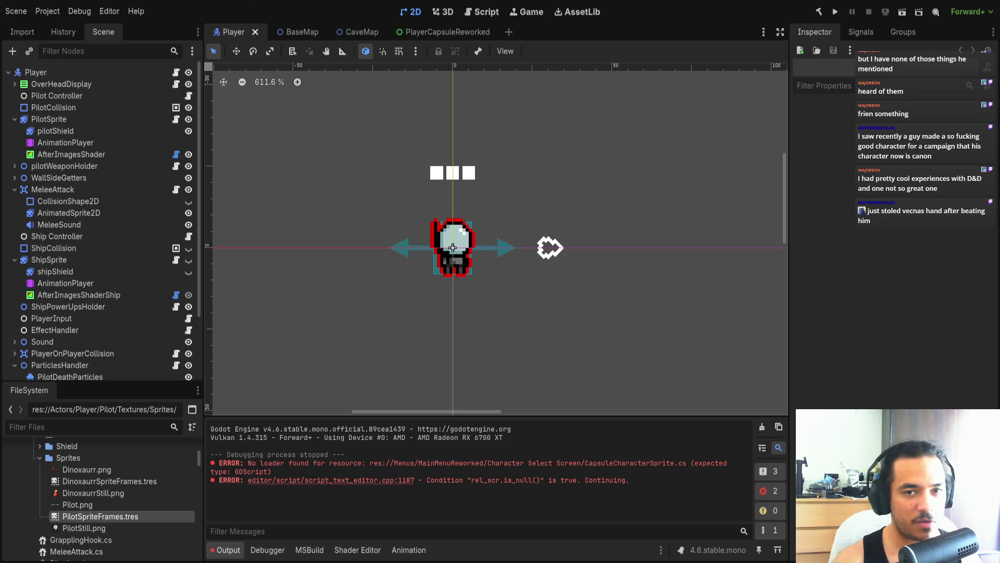
- Run the project, start a cave-map round, then pause and go back to Character Select
click(837, 12)
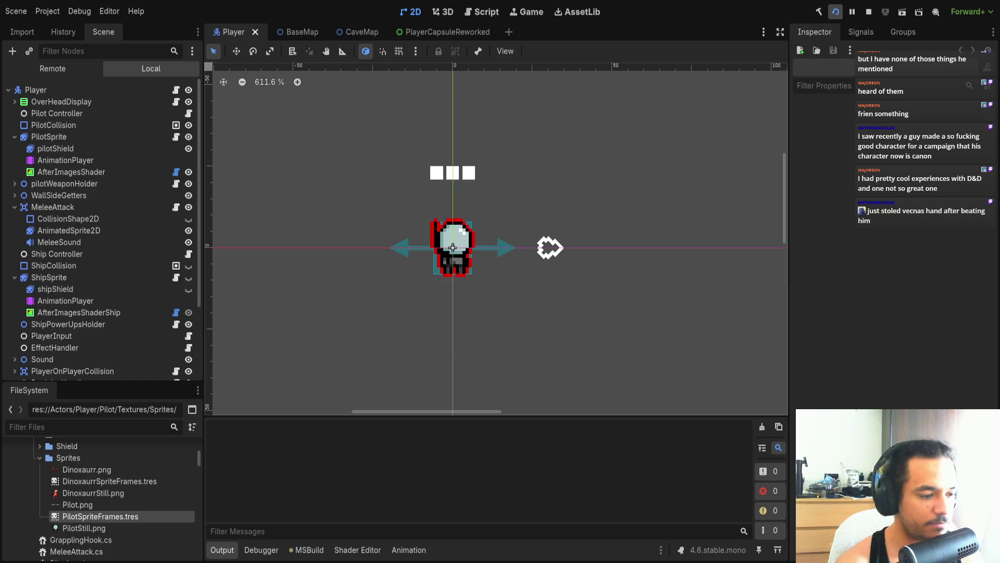
key(Return)
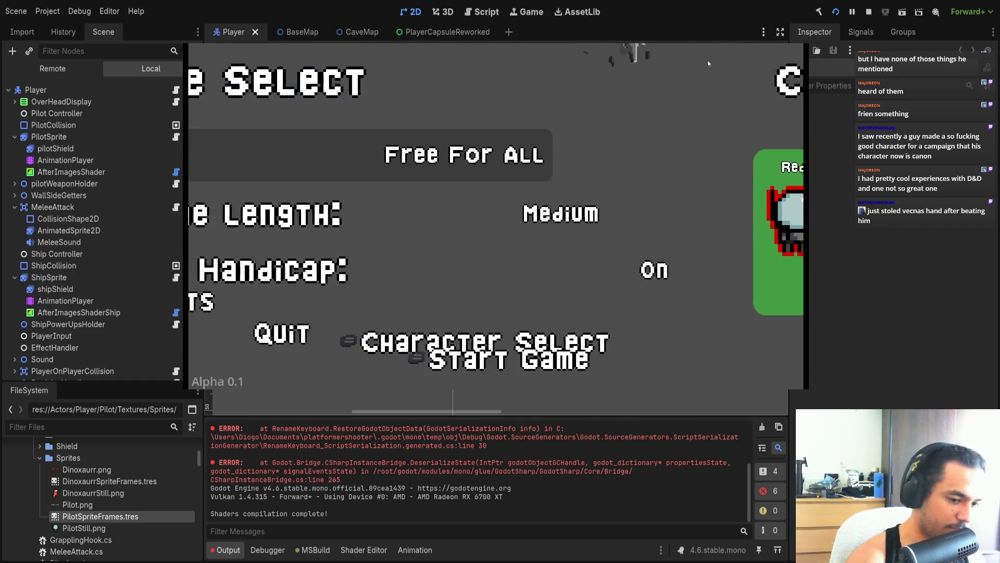
key(Return)
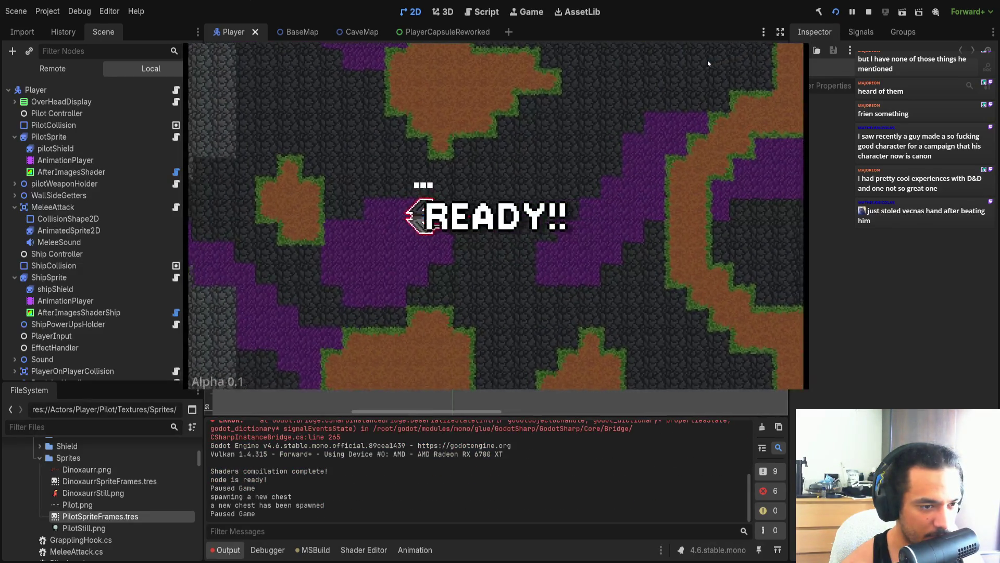
key(Down)
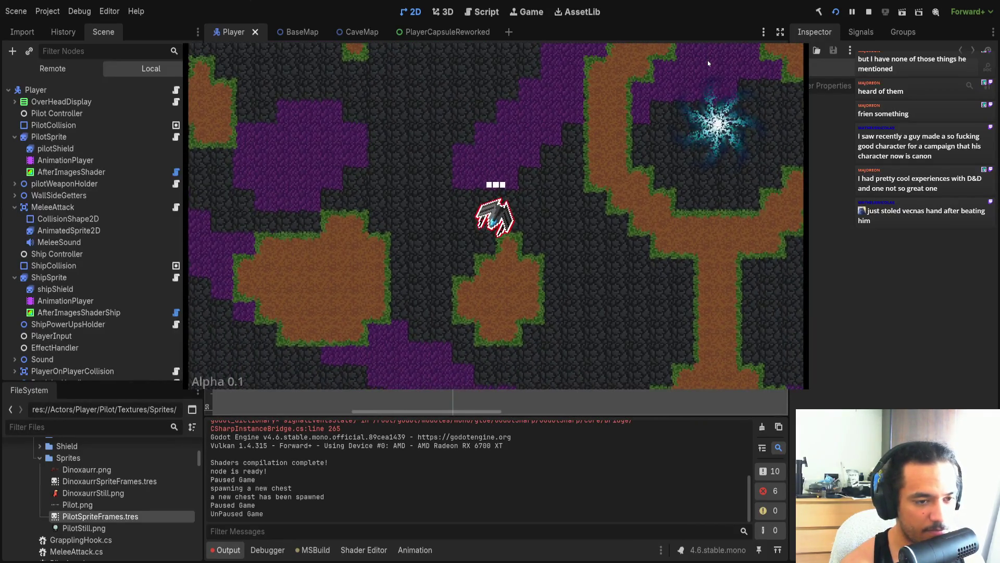
key(Escape)
key(Return)
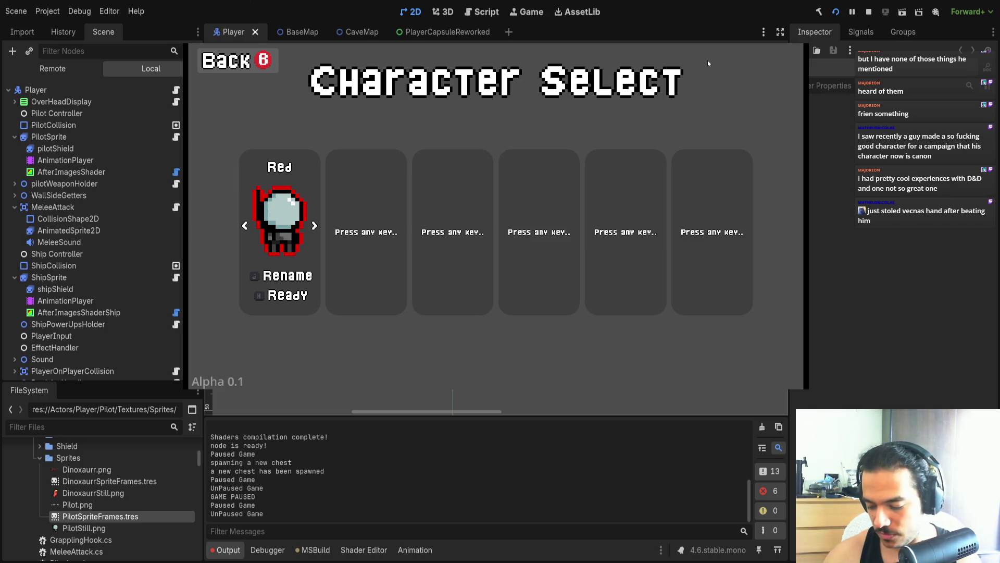
- Join a second player, switch player one to Purple, ready both, and start the game
key(space)
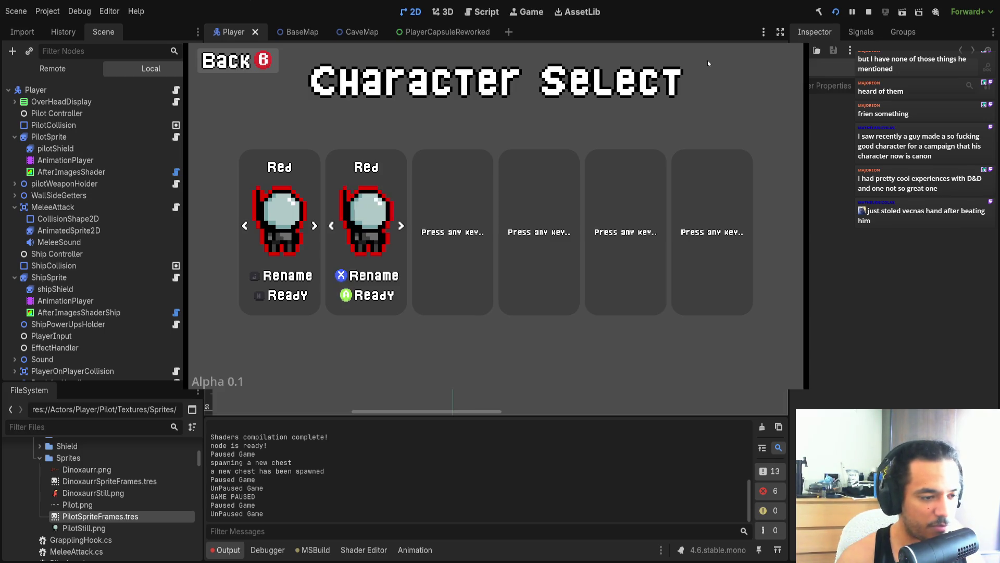
key(Right)
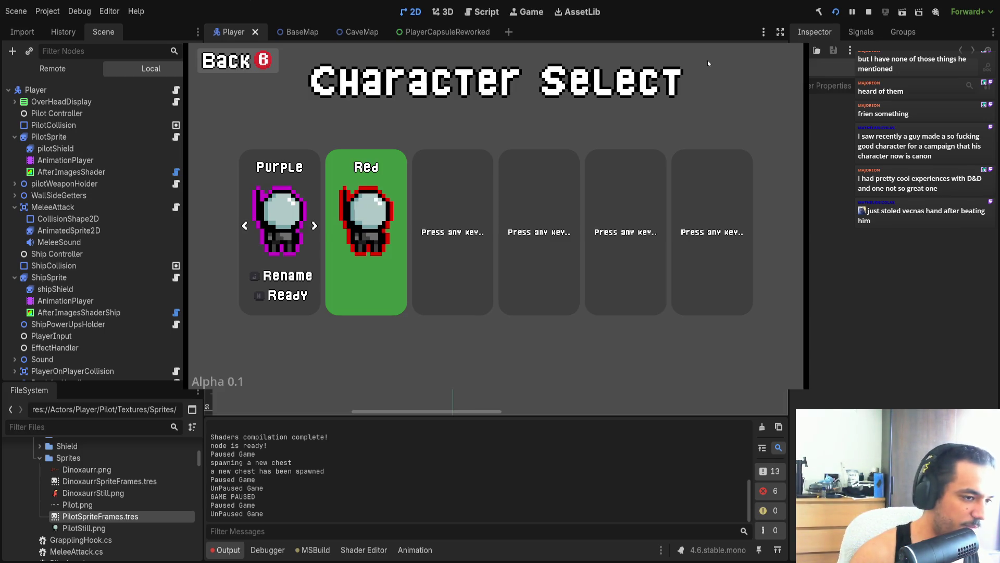
key(space)
key(Return)
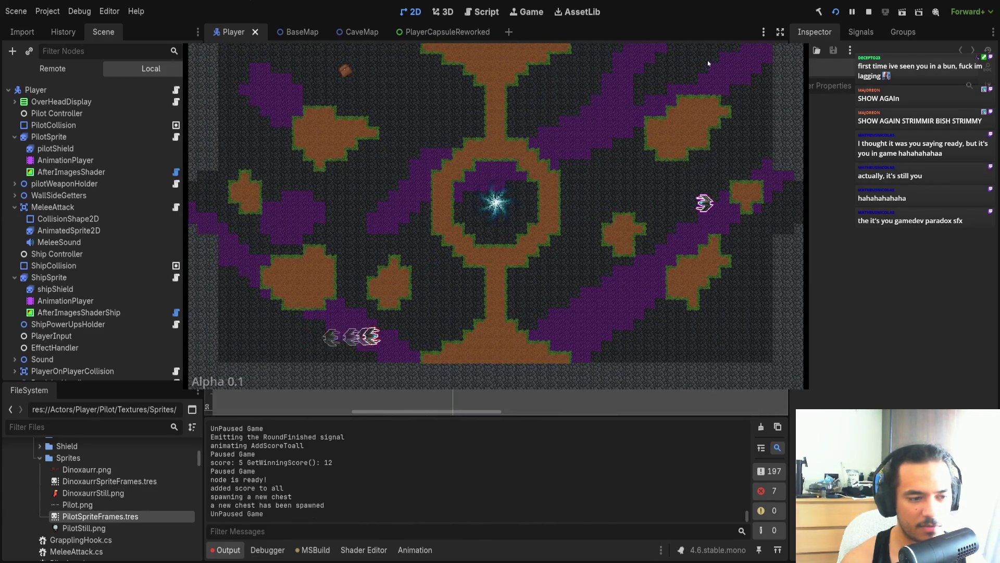
- Play the two-player cave-map round to its end, then pause the match
key(Escape)
- Quit from the pause menu so the game closes and the editor returns
key(Return)
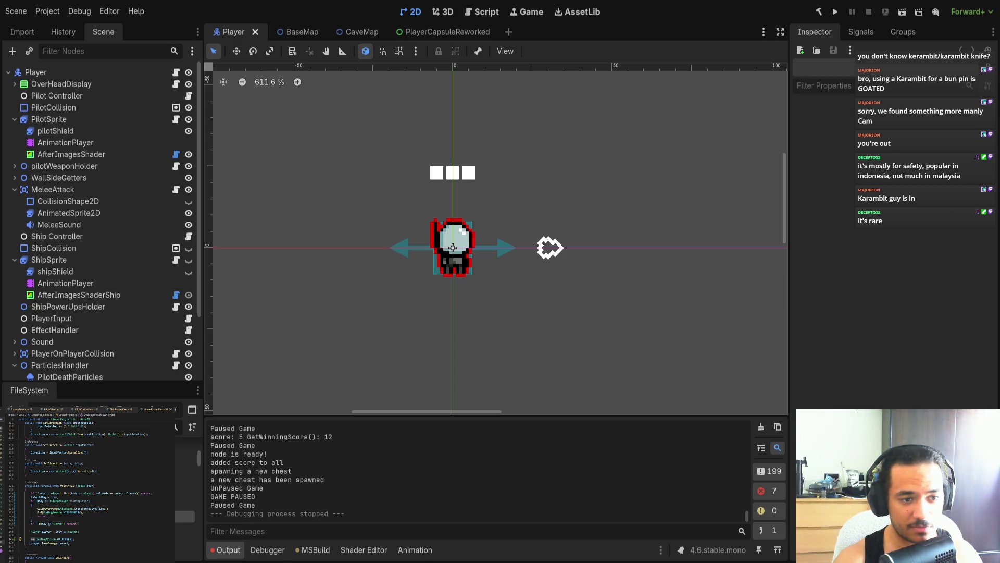
- Launch another playtest and ready both Red and the second player to start a round
click(836, 12)
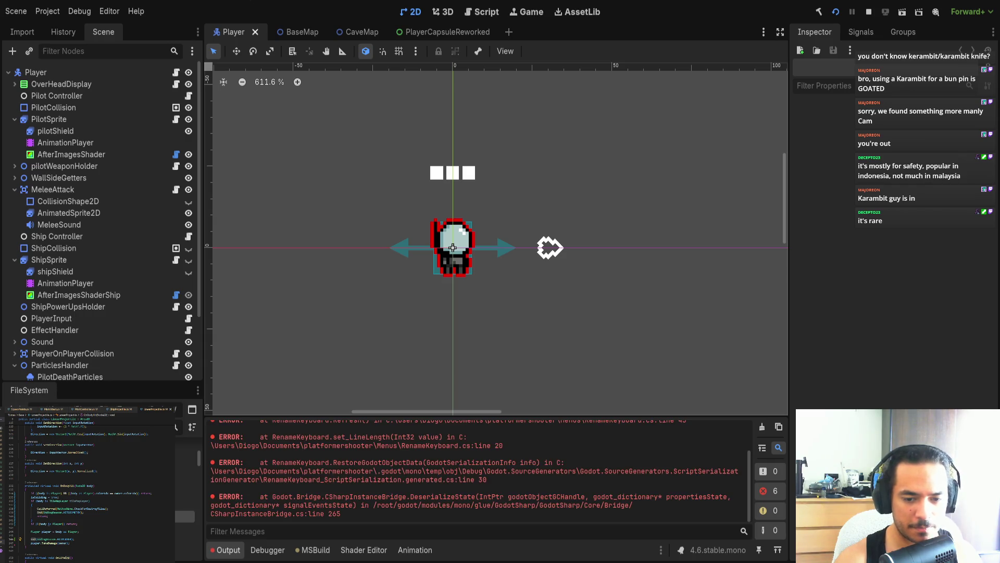
key(Return)
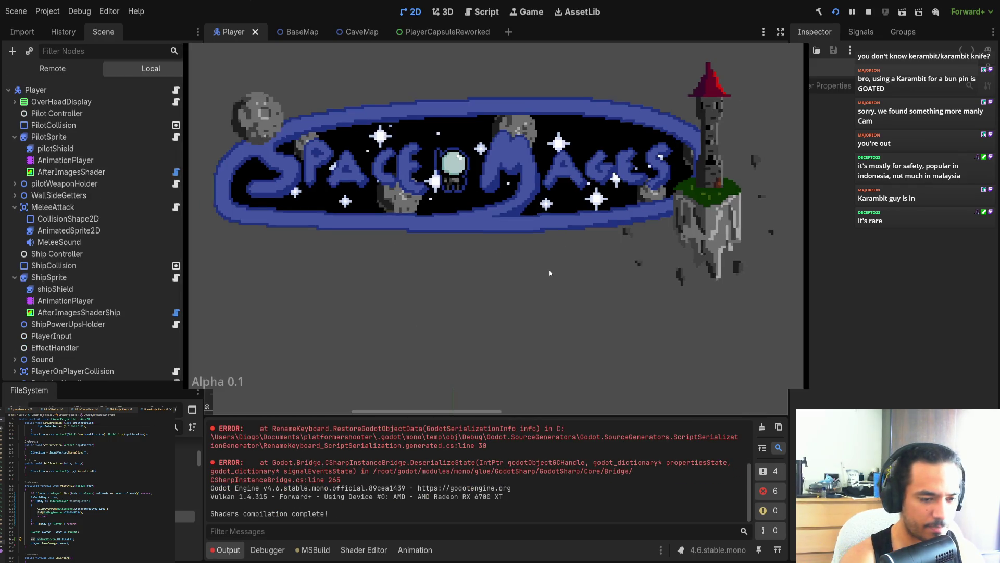
key(Return)
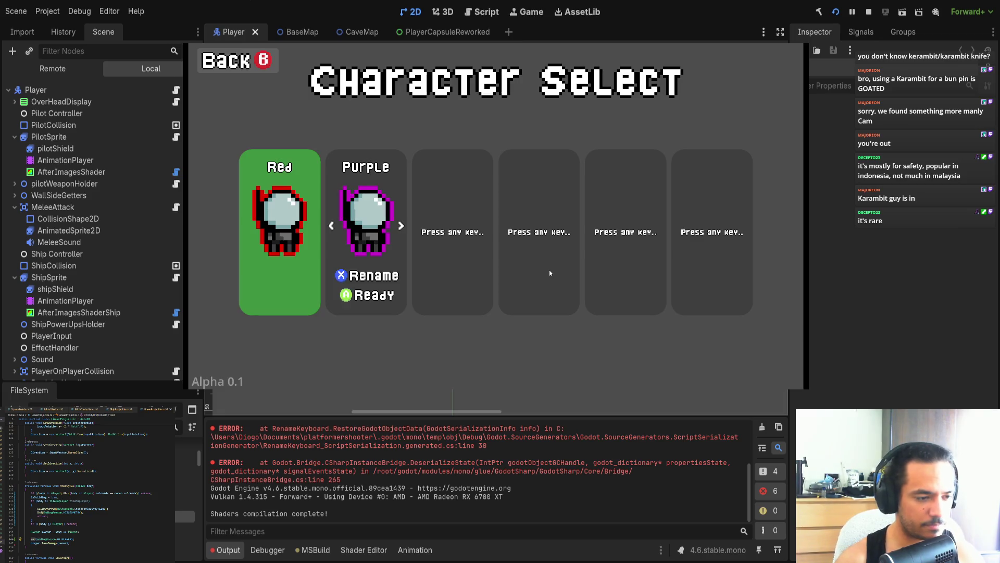
key(Return)
key(Return)
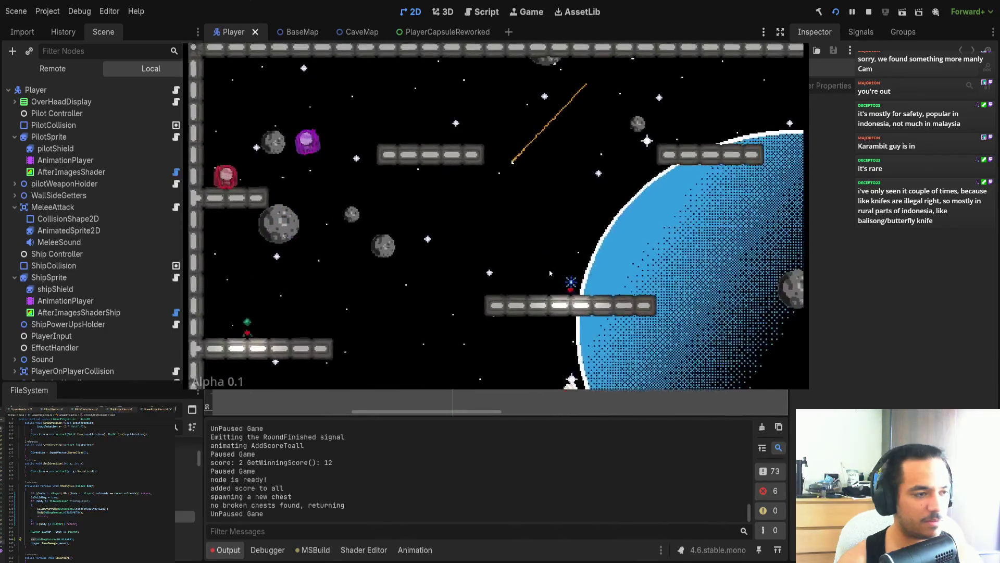
- Pause, close the running game with Alt+F4, and switch to Visual Studio Code
key(Escape)
key(alt+F4)
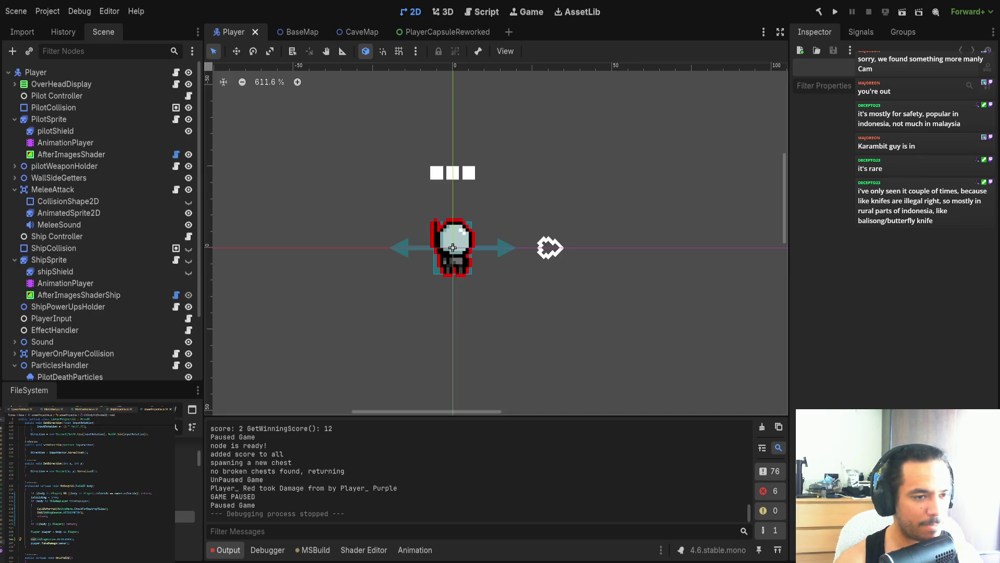
key(alt+Tab)
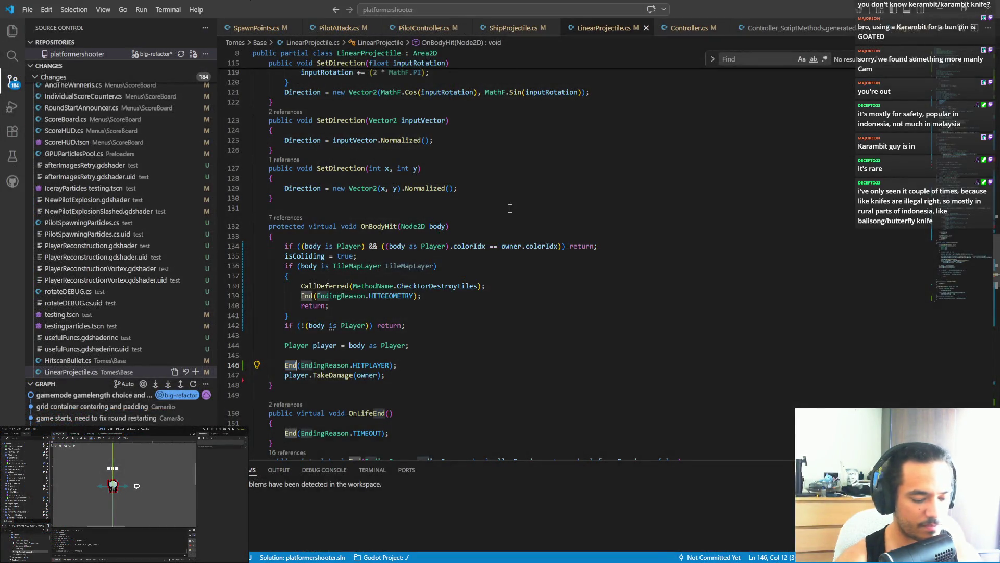
- Search the project for 'playlist' and jump from Game.cs to the MapPlaylist class
key(ctrl+shift+f)
text(playlist)
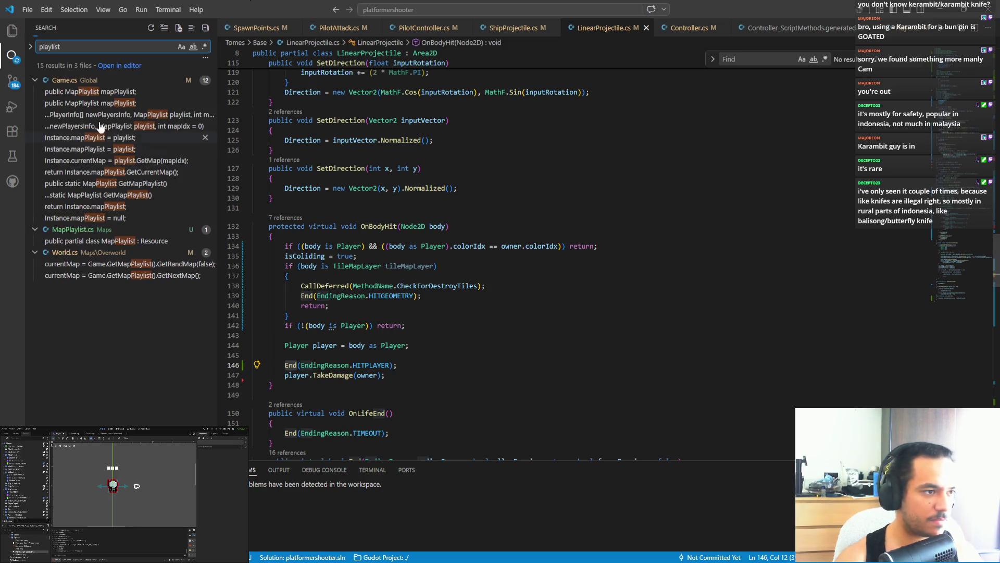
click(90, 91)
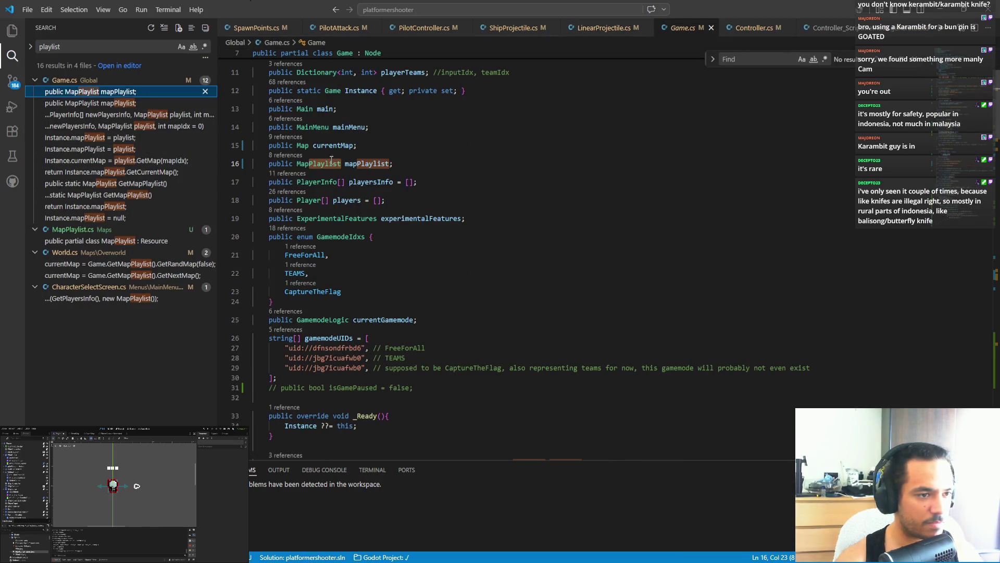
ctrl+click(319, 163)
- Duplicate the Cave Map entry in mapUIDs, save MapPlaylist.cs, and relaunch the game
click(421, 189)
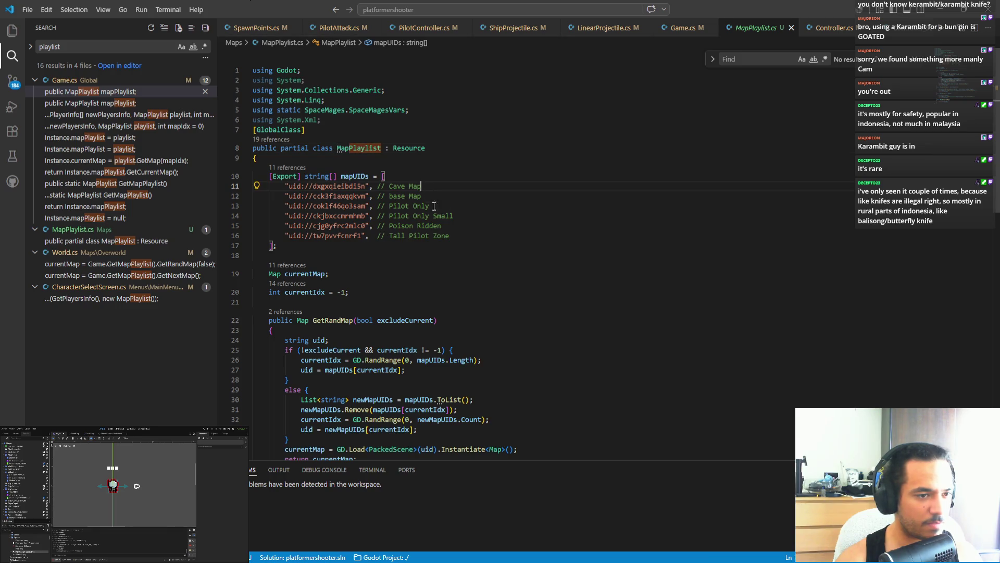
click(456, 229)
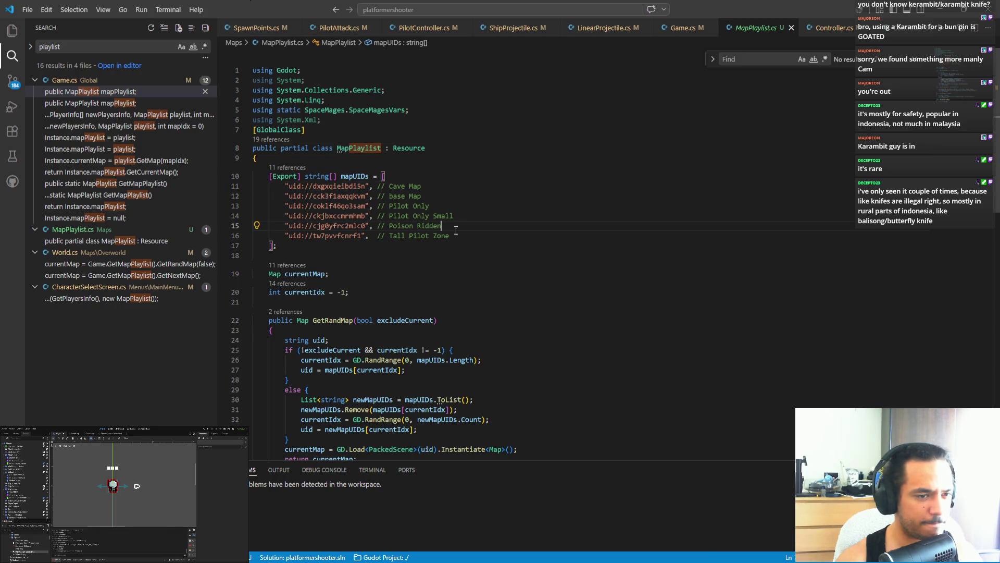
click(437, 189)
key(shift+Up)
key(ctrl+c)
key(Right)
key(ctrl+v)
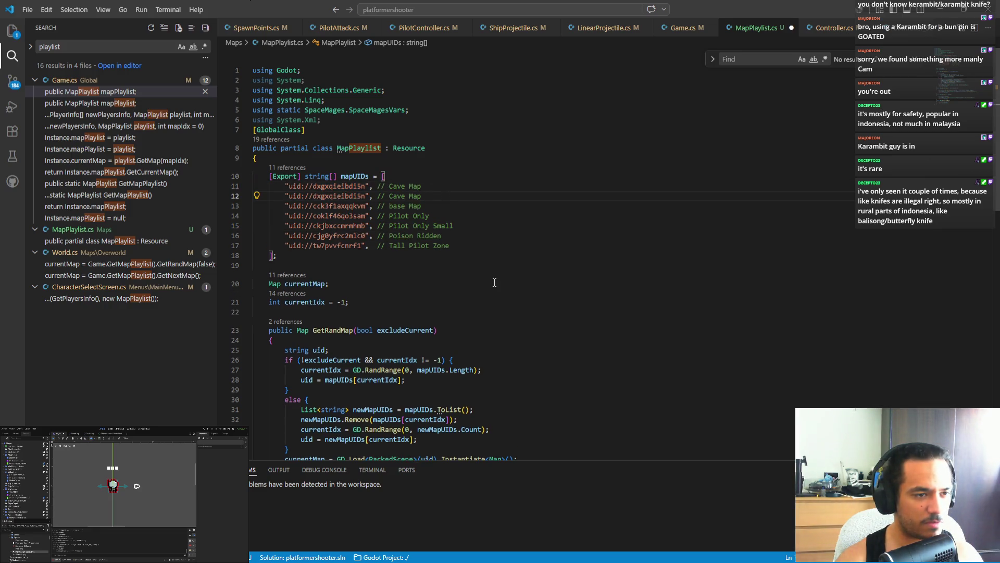
key(ctrl+s)
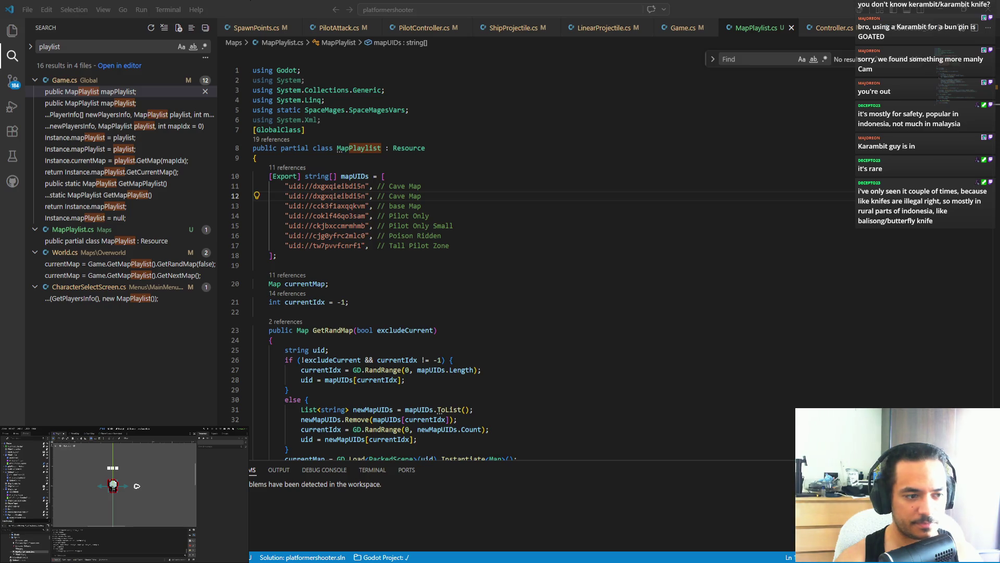
key(F5)
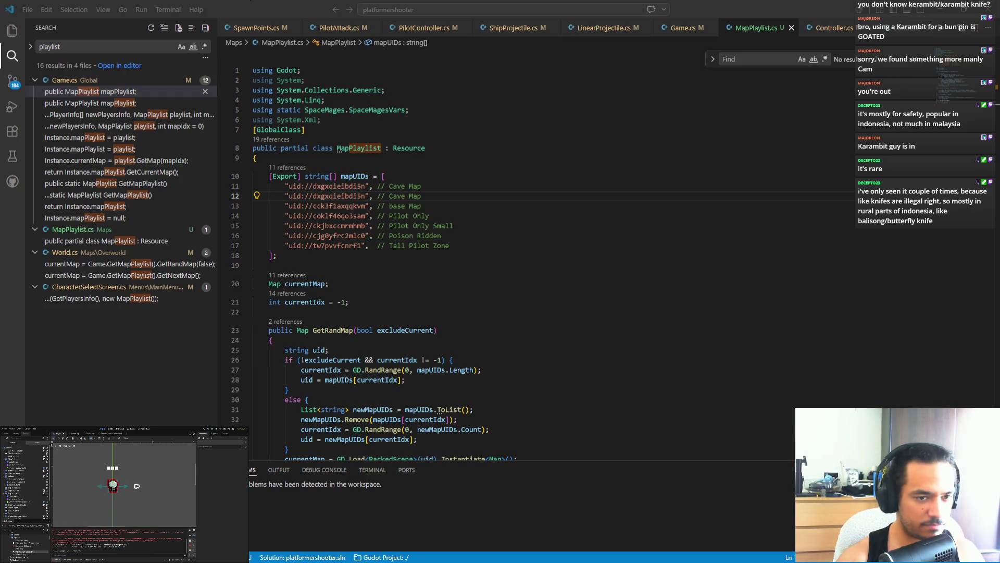
key(Return)
key(Return)
key(space)
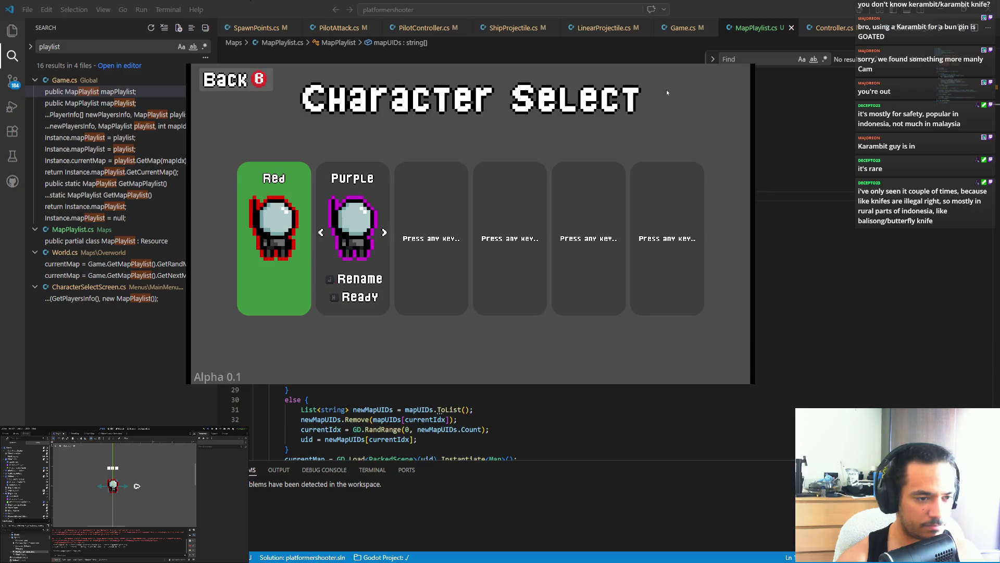
key(space)
key(Return)
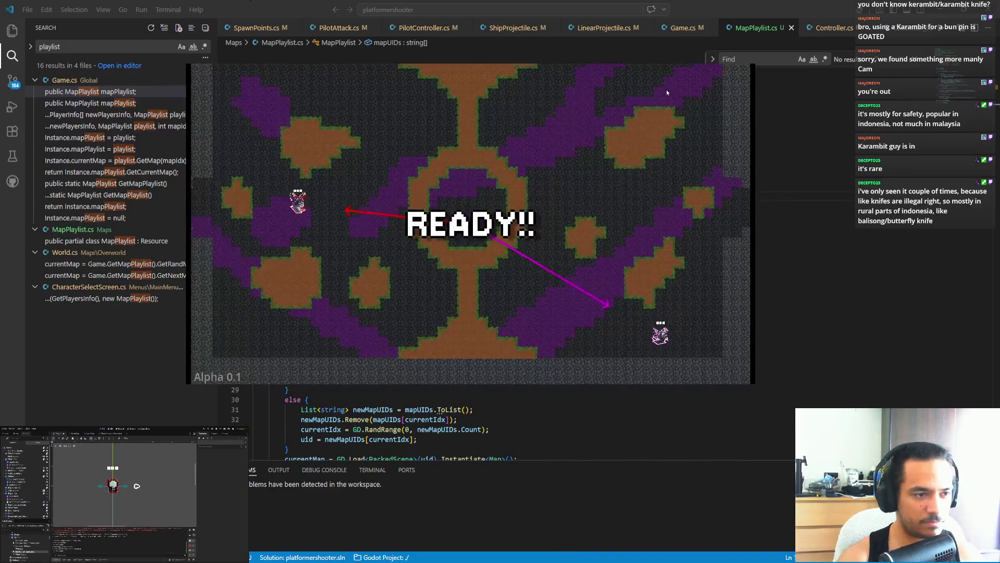
key(d)
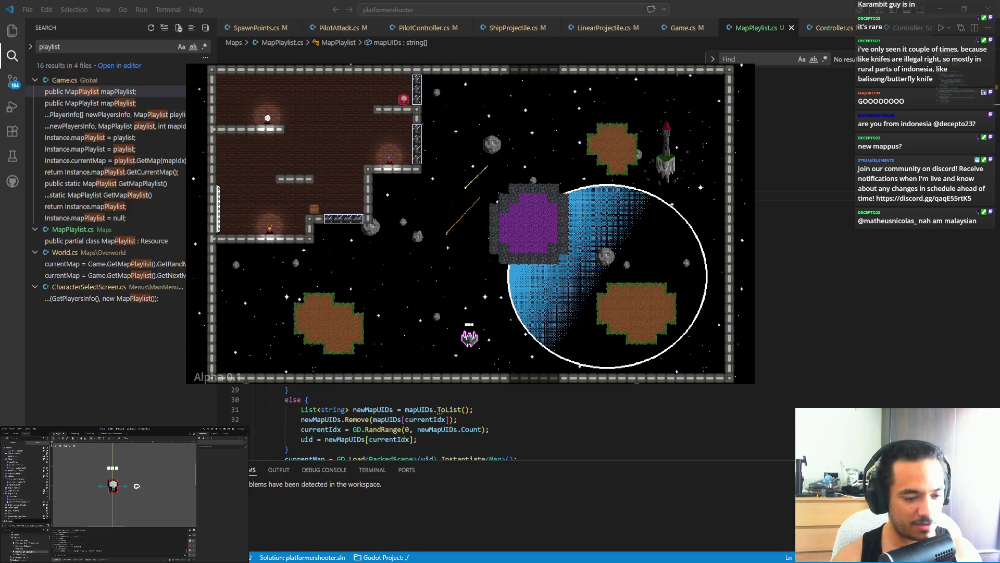
key(alt+F4)
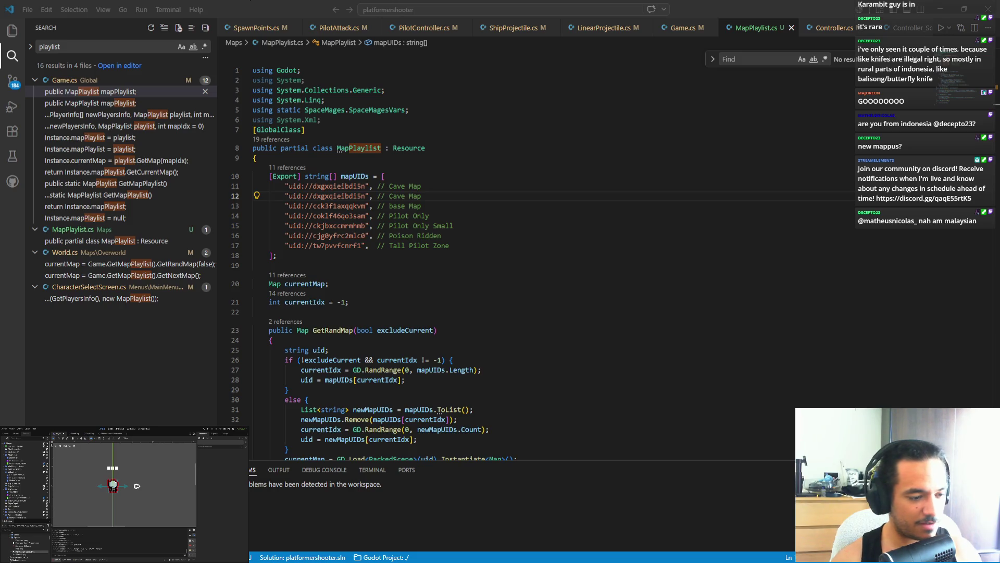